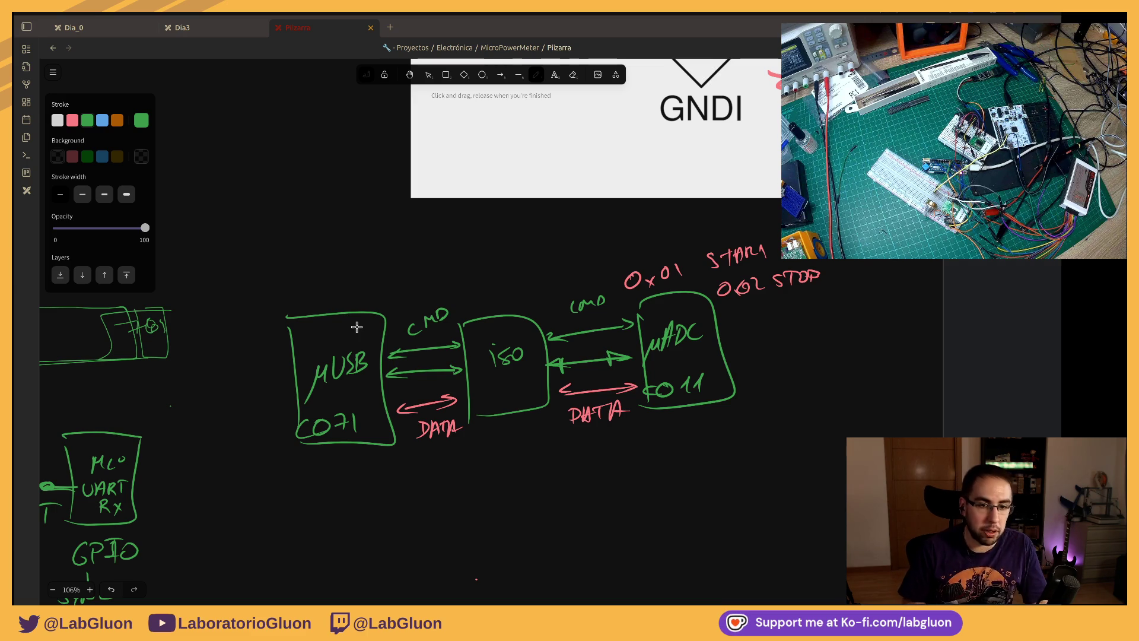
scroll(593, 288, down, 2)
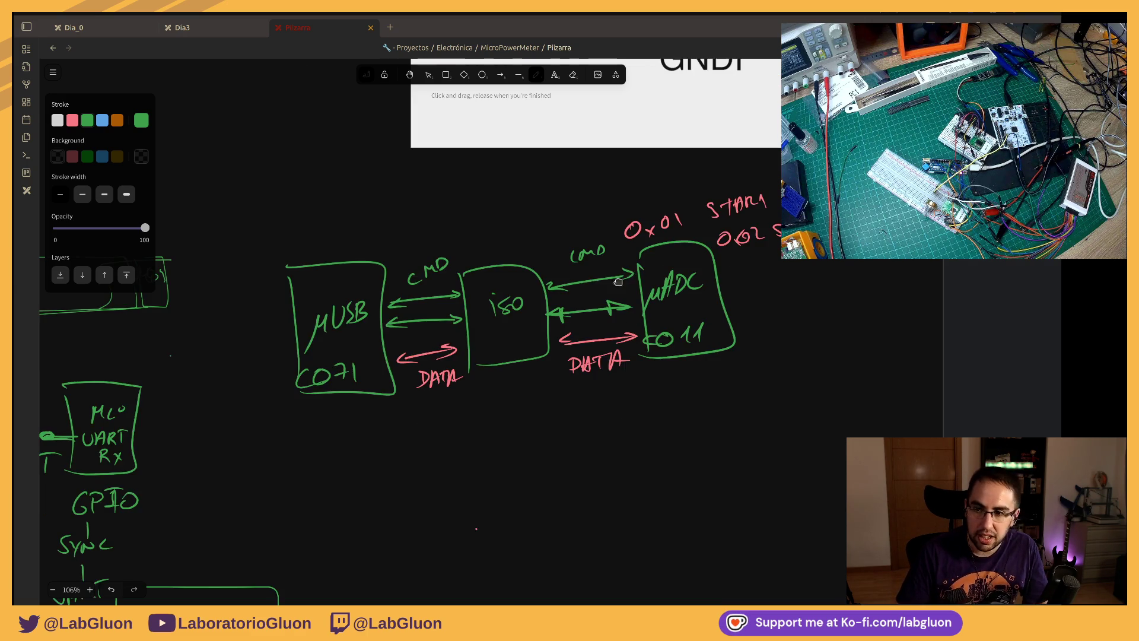
scroll(593, 302, up, 5)
scroll(595, 321, left, 5)
scroll(597, 354, right, 2)
scroll(597, 353, down, 1)
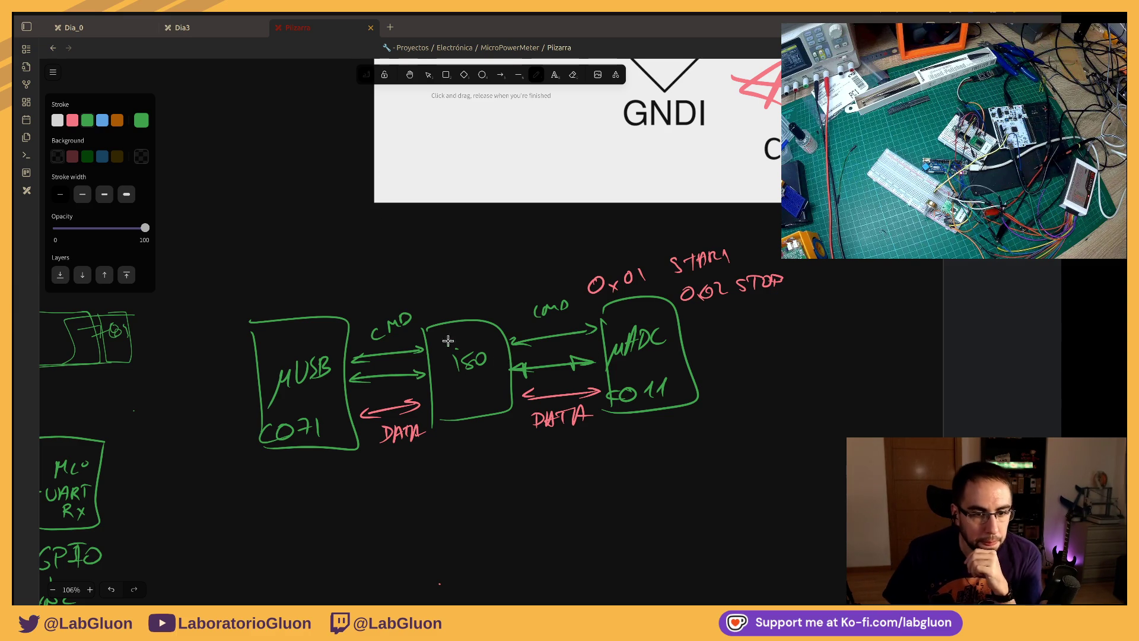
Step: Bring the bit-frame sketches into view, glance at KiCad, then switch to the KingstVIS capture
drag(259, 389, 603, 379)
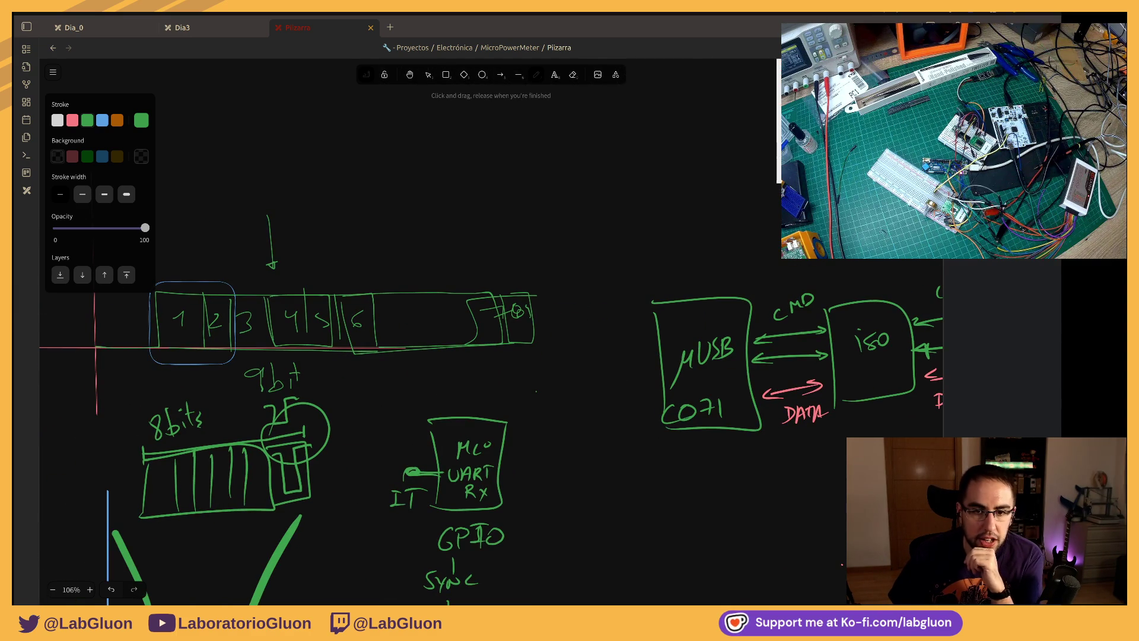
key(alt+Tab)
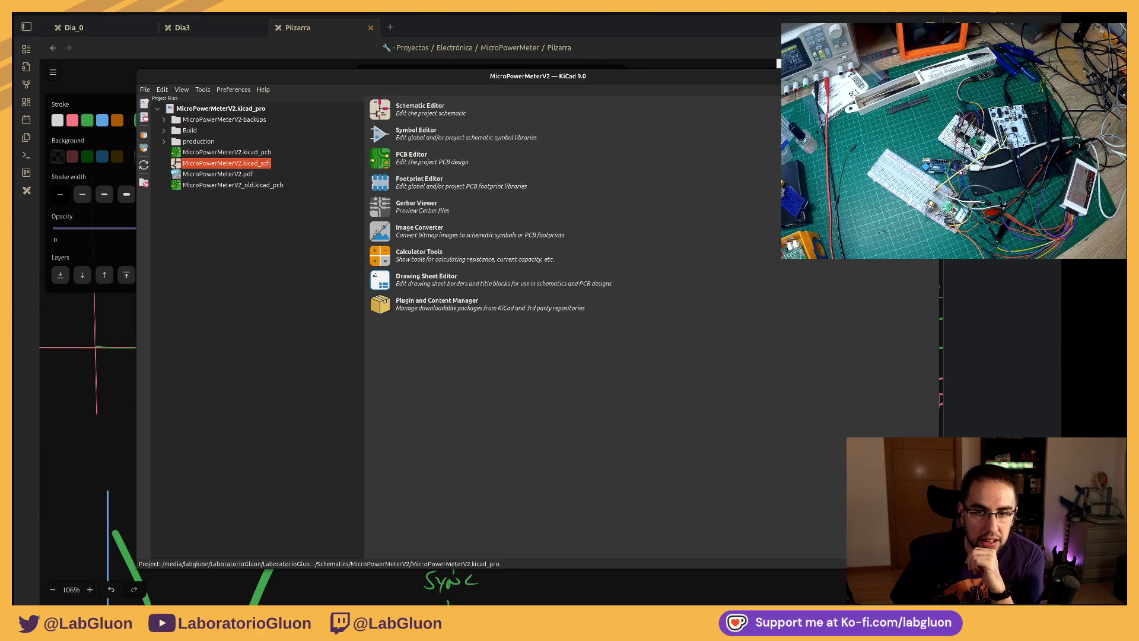
key(alt+Tab)
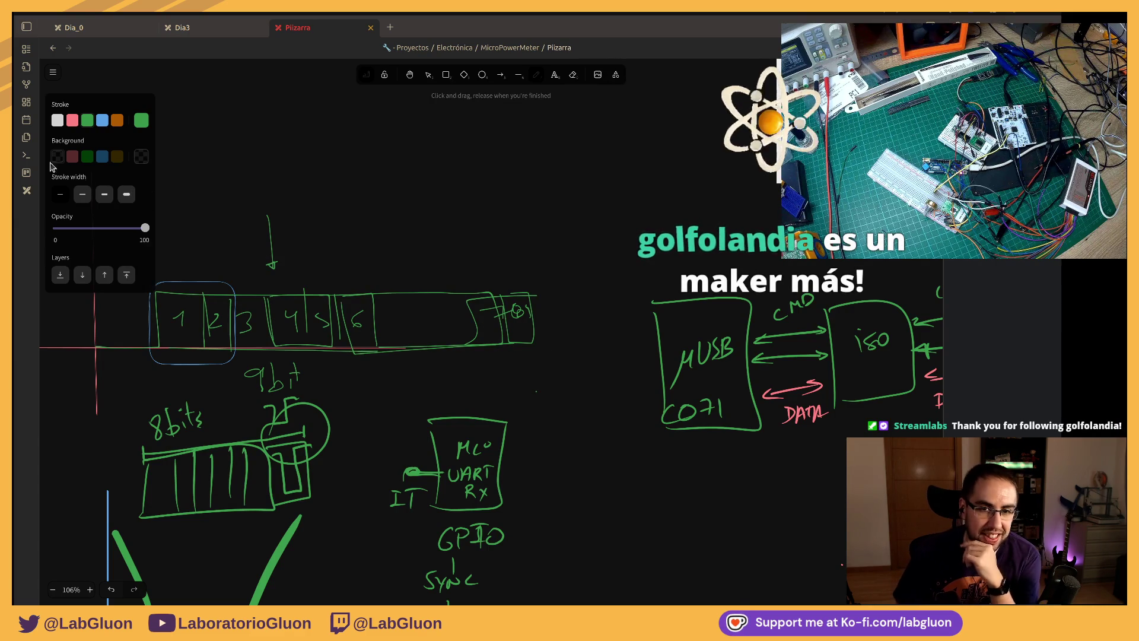
key(alt+Tab)
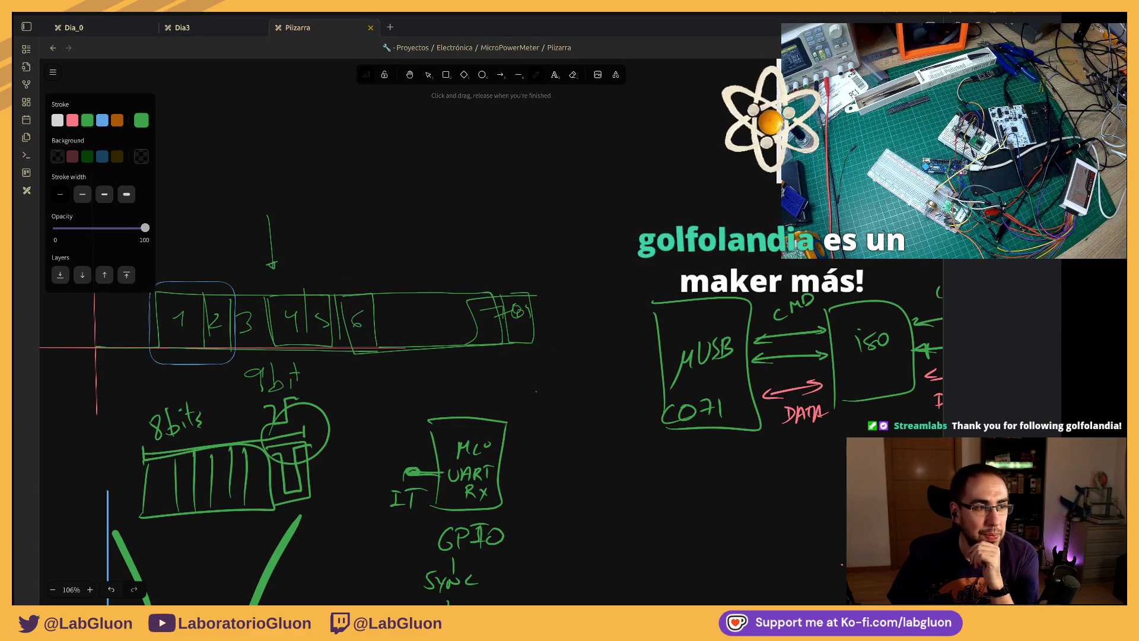
key(alt+Tab)
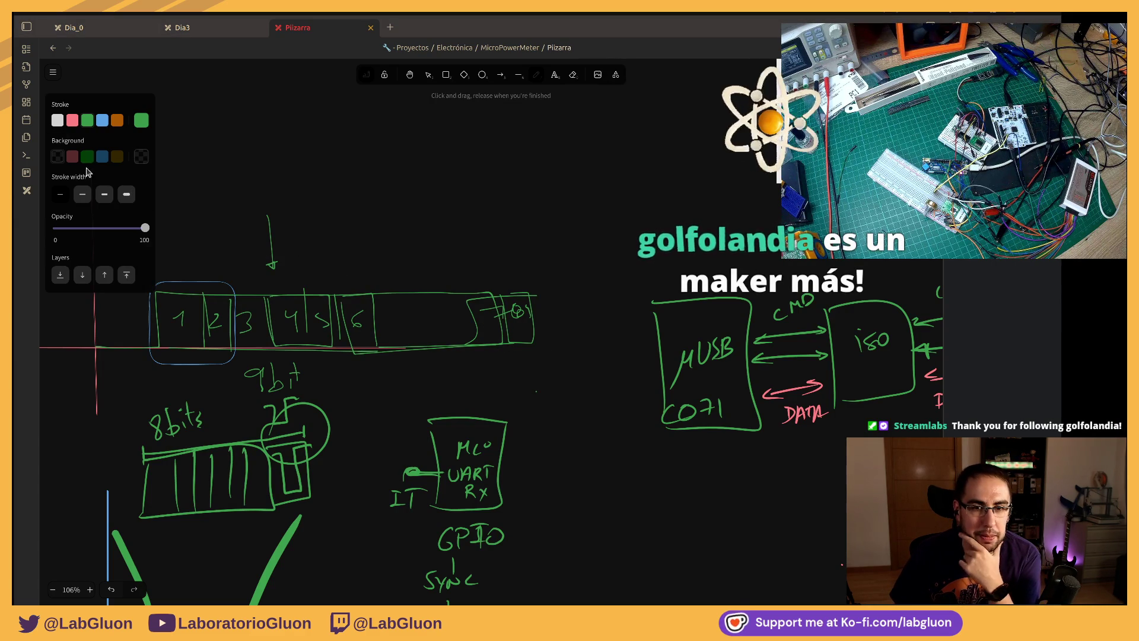
scroll(265, 275, down, 1)
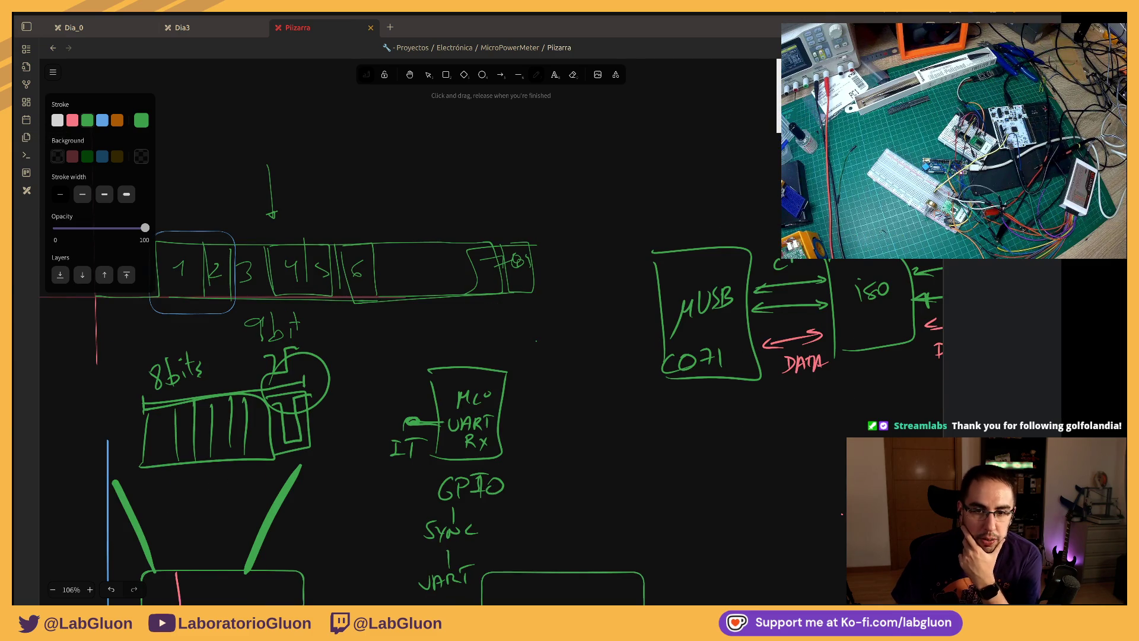
key(alt+Tab)
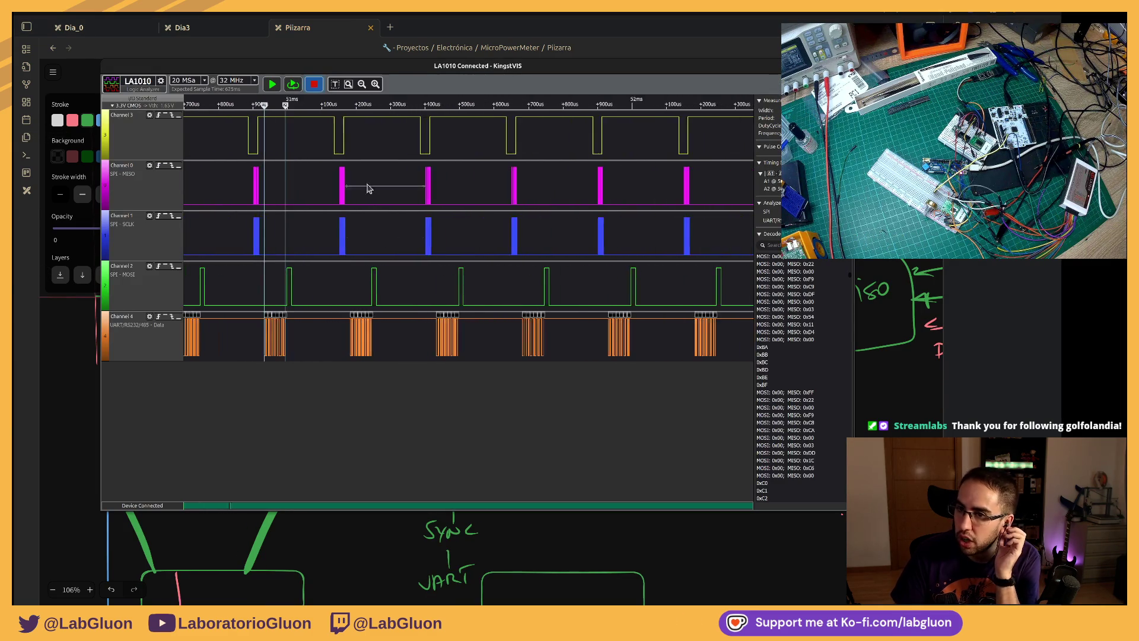
scroll(352, 170, up, 2)
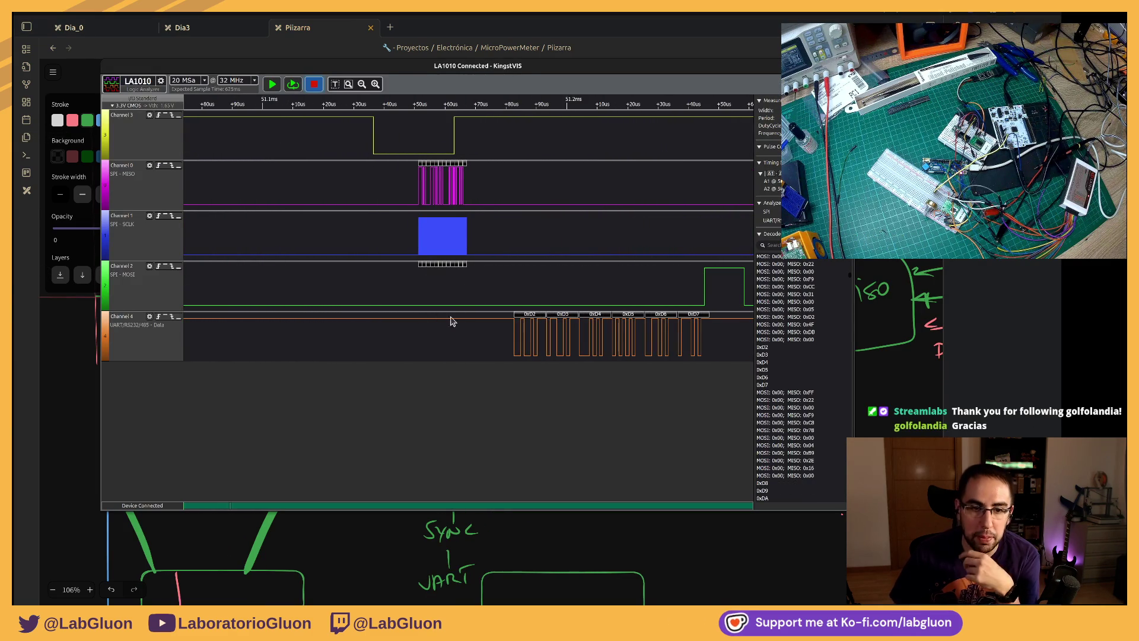
scroll(500, 309, up, 2)
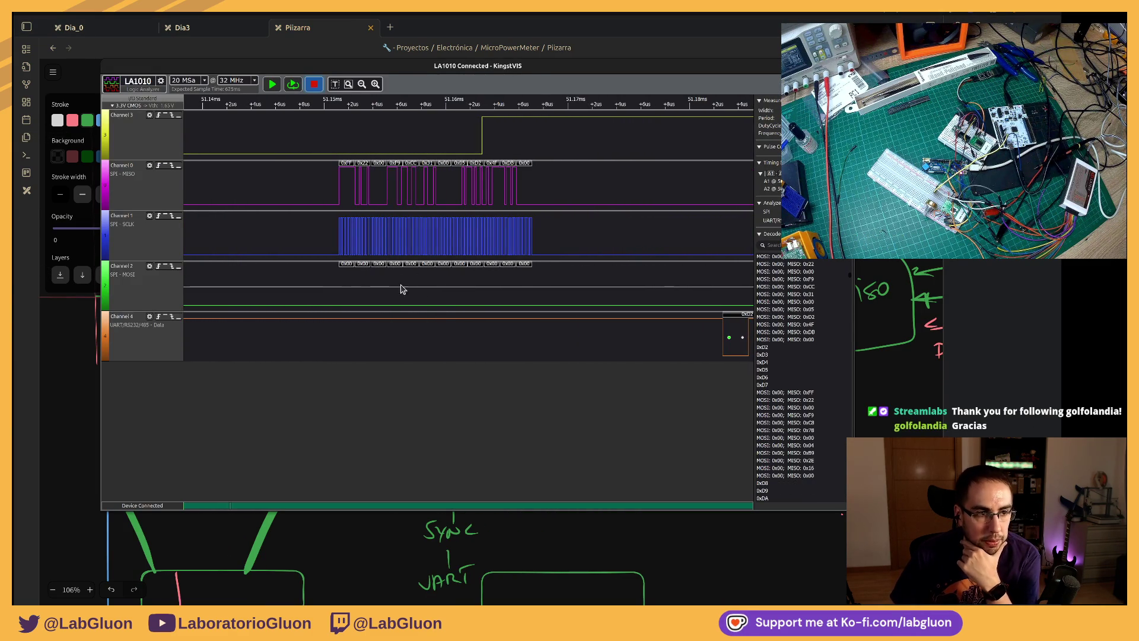
scroll(405, 296, down, 1)
scroll(410, 297, down, 2)
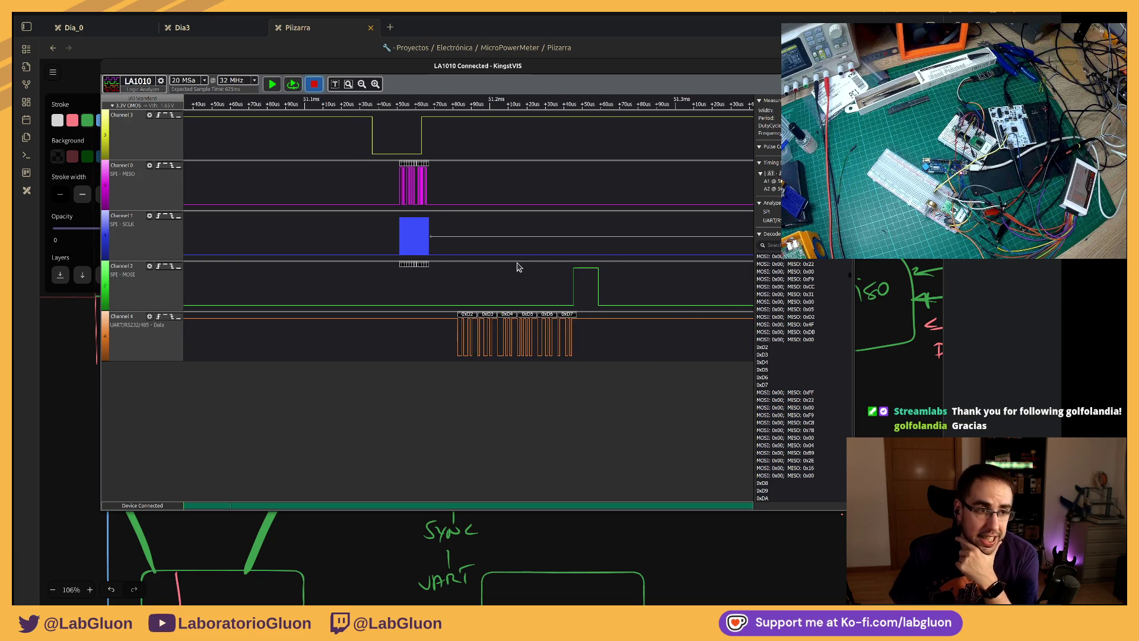
Step: Pan to the next SPI burst and bring the SpeedCrunch calculator forward
drag(615, 239, 448, 237)
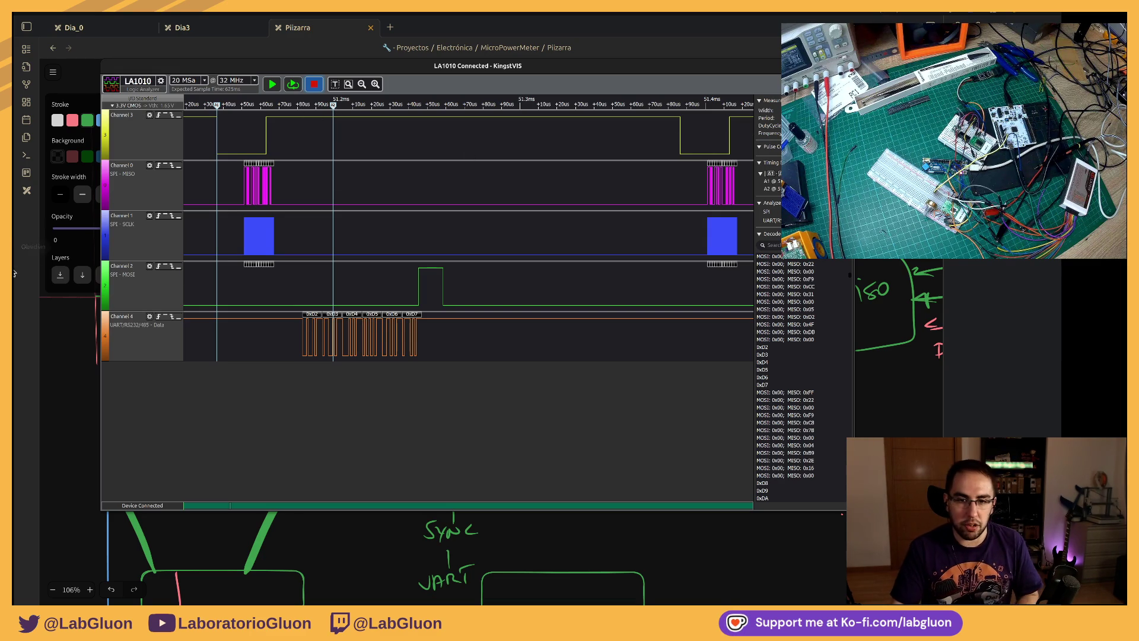
click(26, 328)
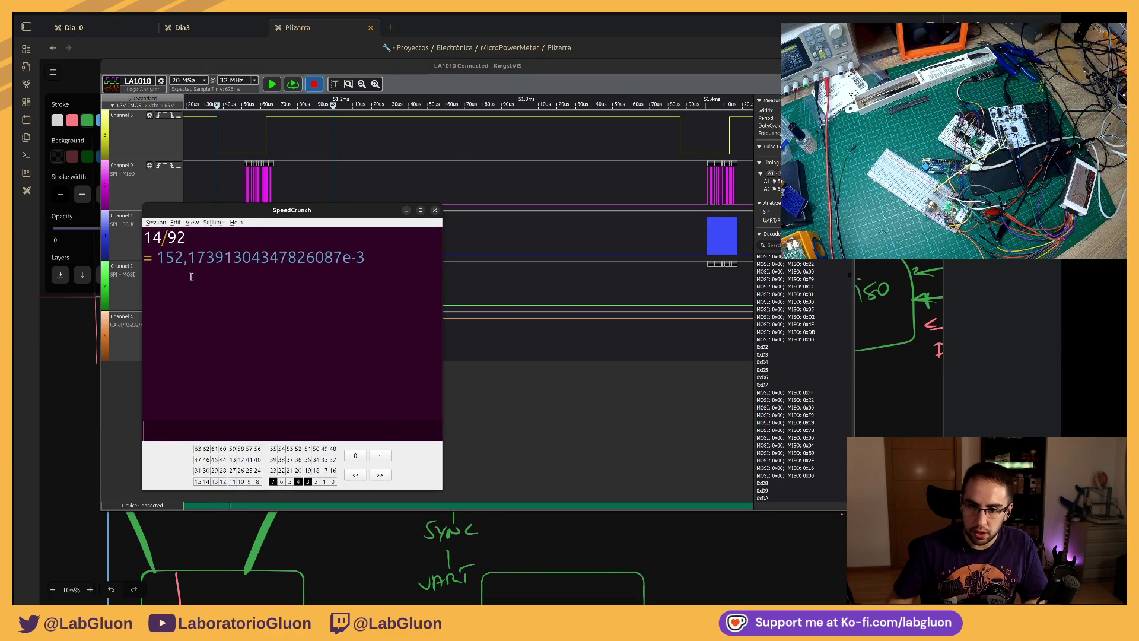
text(1/62e)
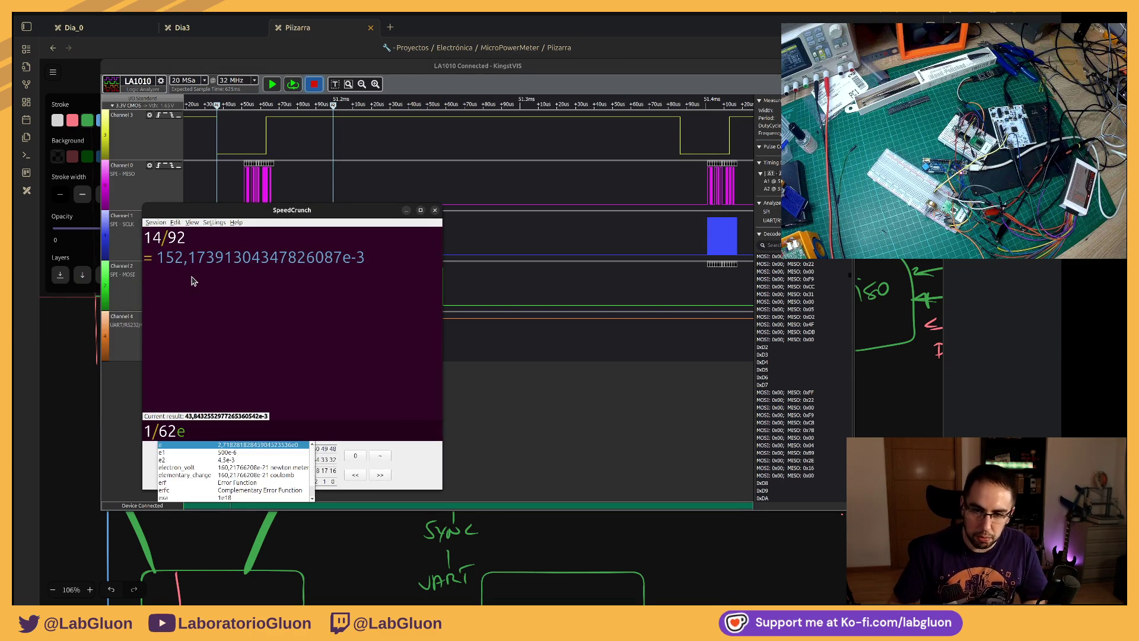
text(-6)
Step: Evaluate 1/62e-6 (about 16.13e3), mark the leading 16, and return to the Pizarra whiteboard
key(Return)
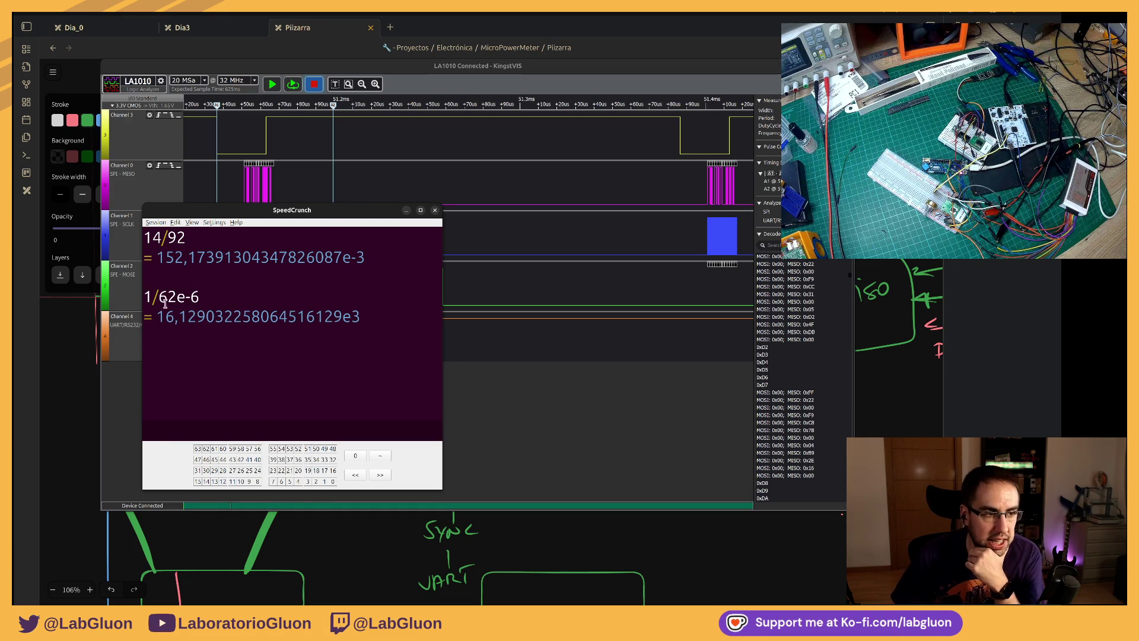
drag(158, 317, 178, 317)
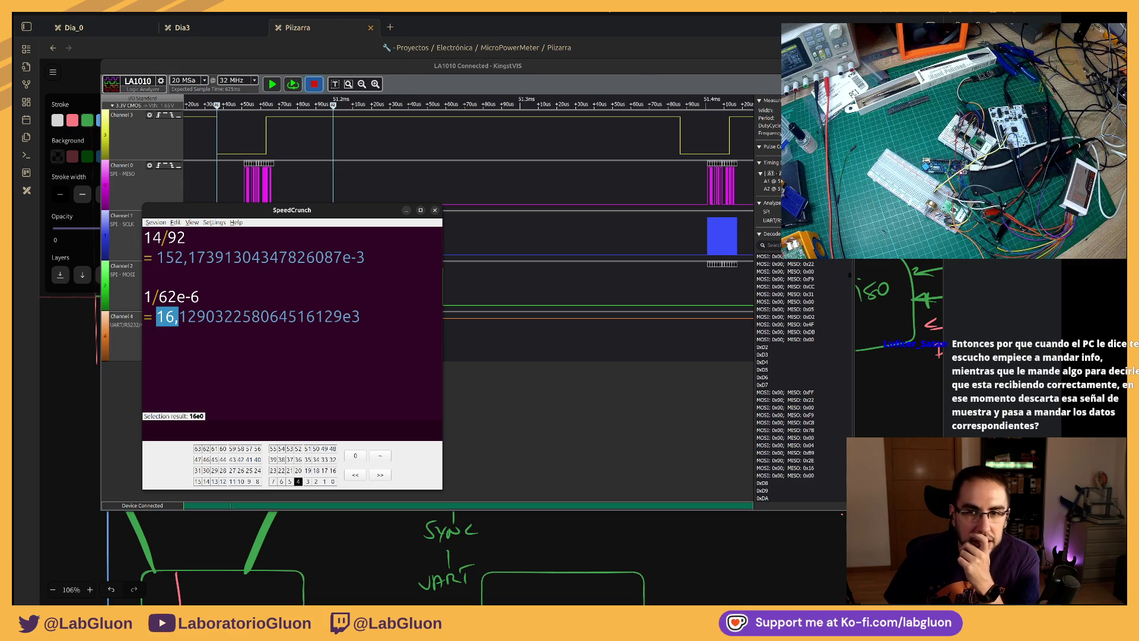
click(594, 25)
scroll(534, 304, right, 5)
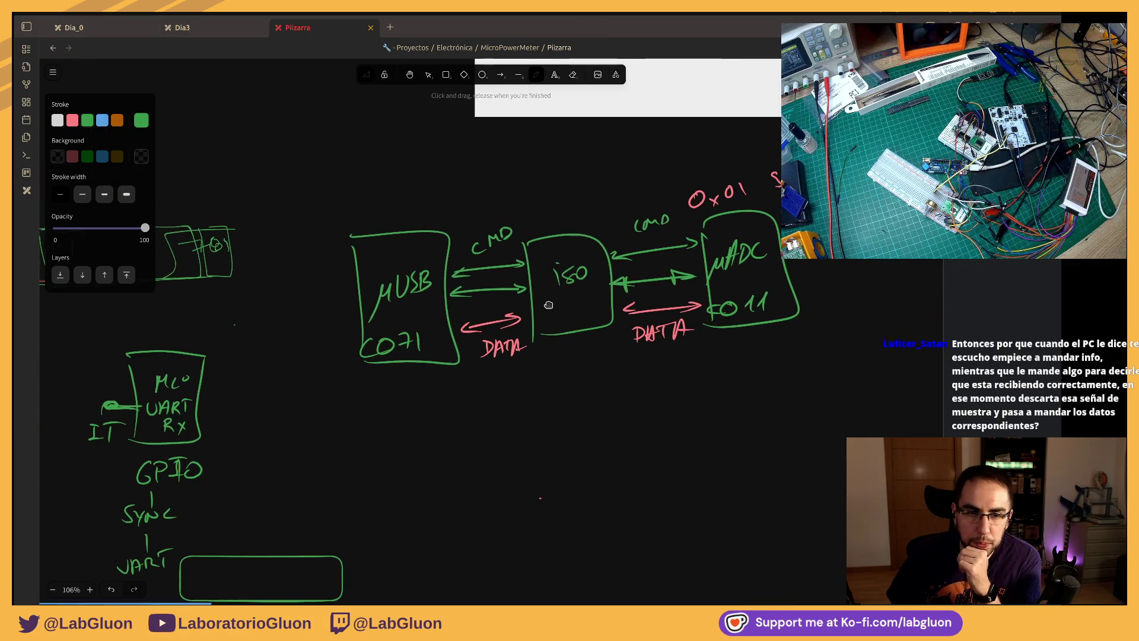
scroll(534, 304, right, 1)
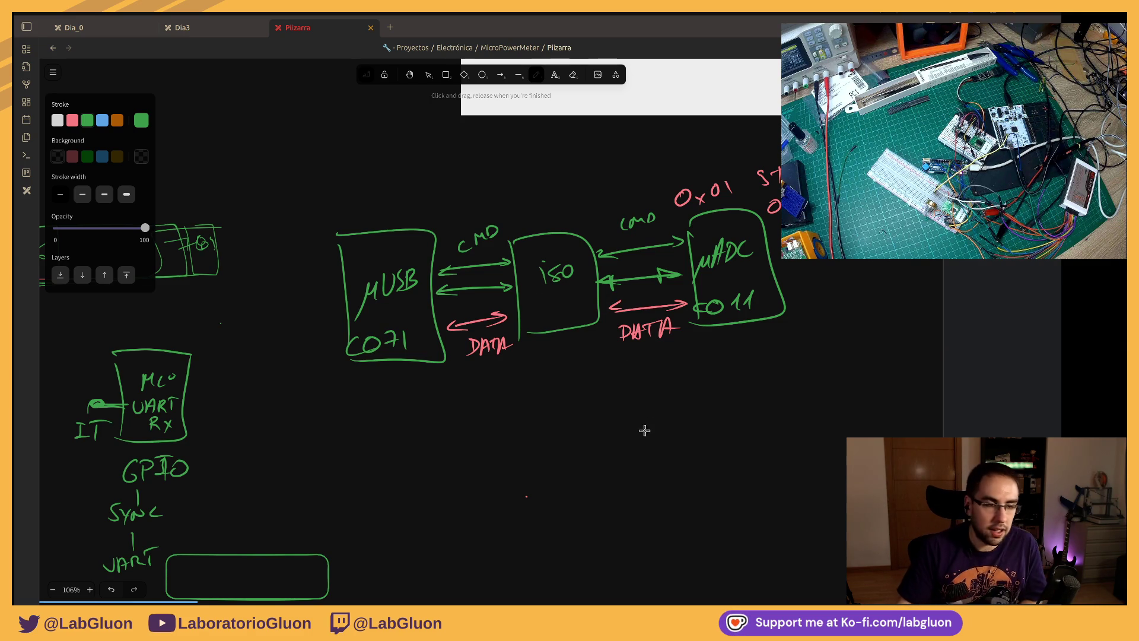
scroll(641, 402, down, 1)
scroll(585, 381, down, 2)
scroll(522, 318, down, 2)
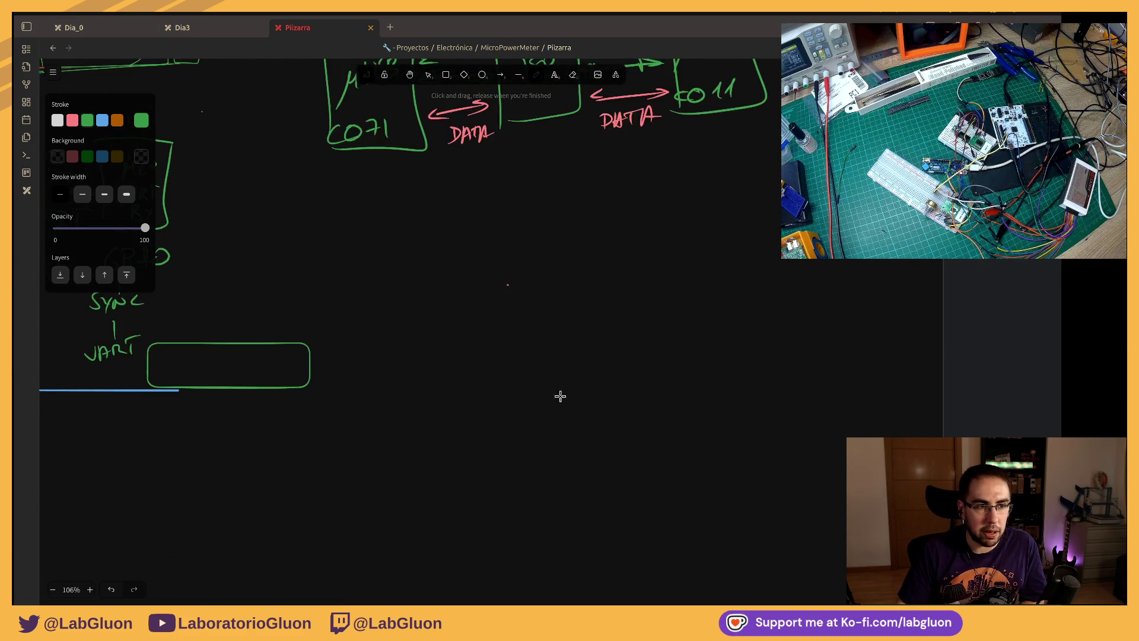
Step: Draw a thick green vertical axis line in empty space below the diagram
drag(565, 399, 415, 347)
click(519, 74)
drag(414, 130, 414, 501)
click(85, 196)
click(379, 237)
Step: Draw a horizontal axis crossing the vertical one, checking the logic capture briefly
click(520, 74)
drag(345, 410, 810, 410)
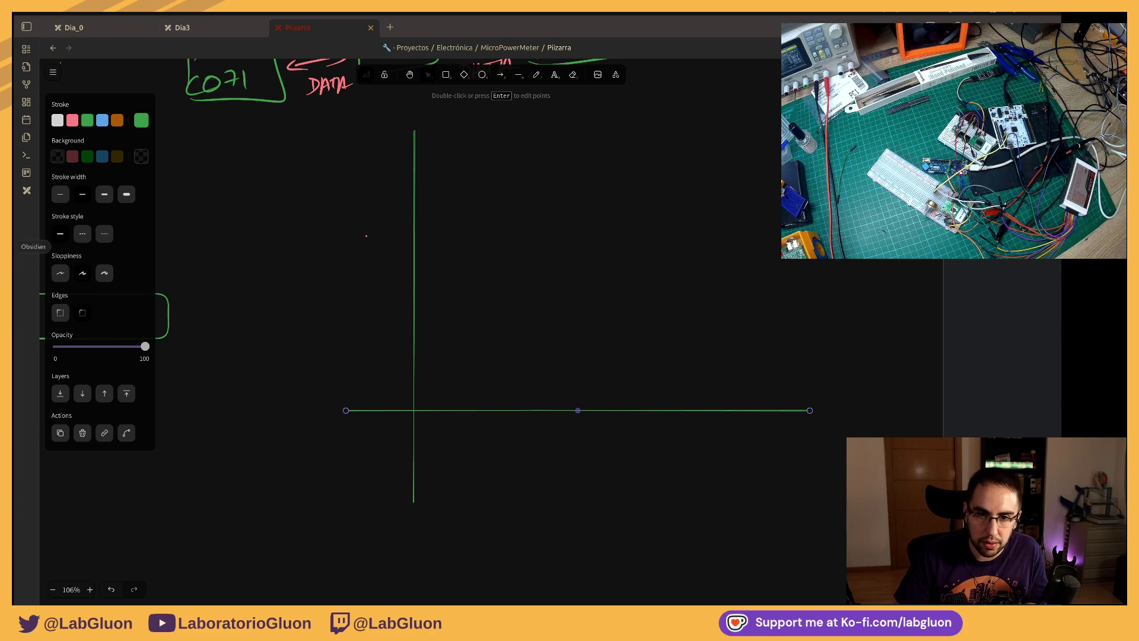
click(15, 273)
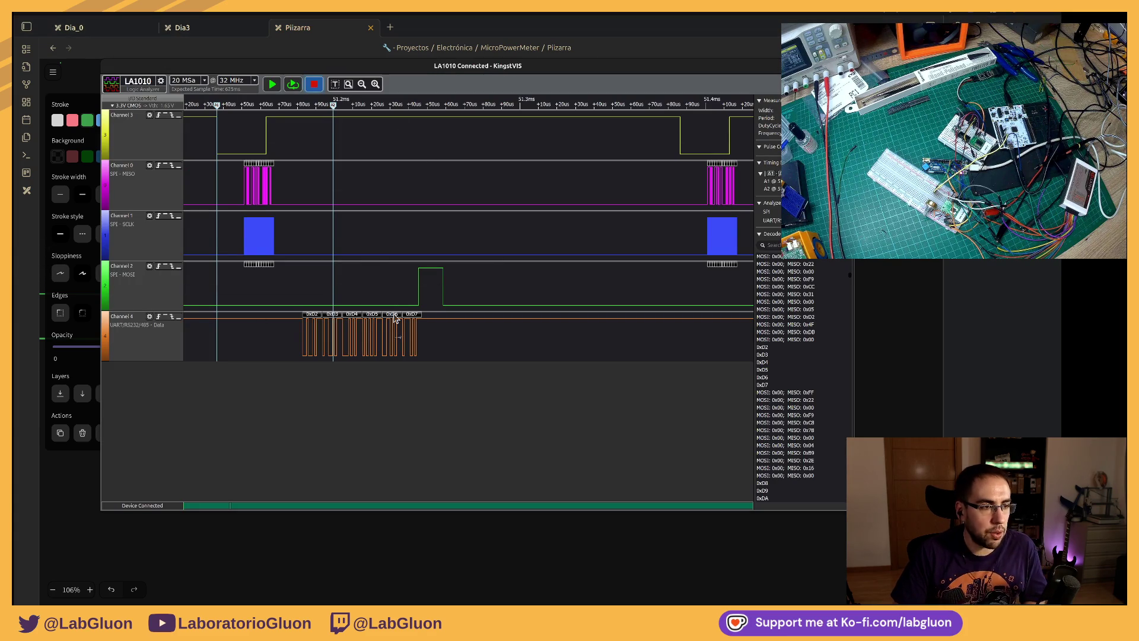
click(496, 578)
drag(534, 350, 441, 416)
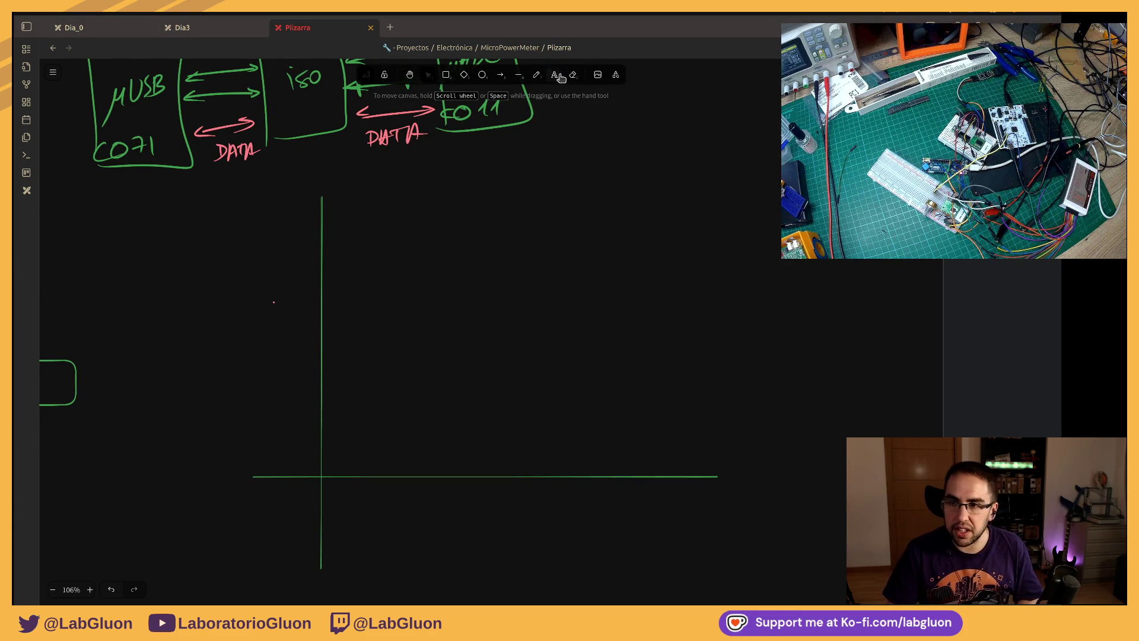
Step: Label the first row ADC, add a divider line below it and an SPI label in the next row
double_click(256, 242)
text(ADC)
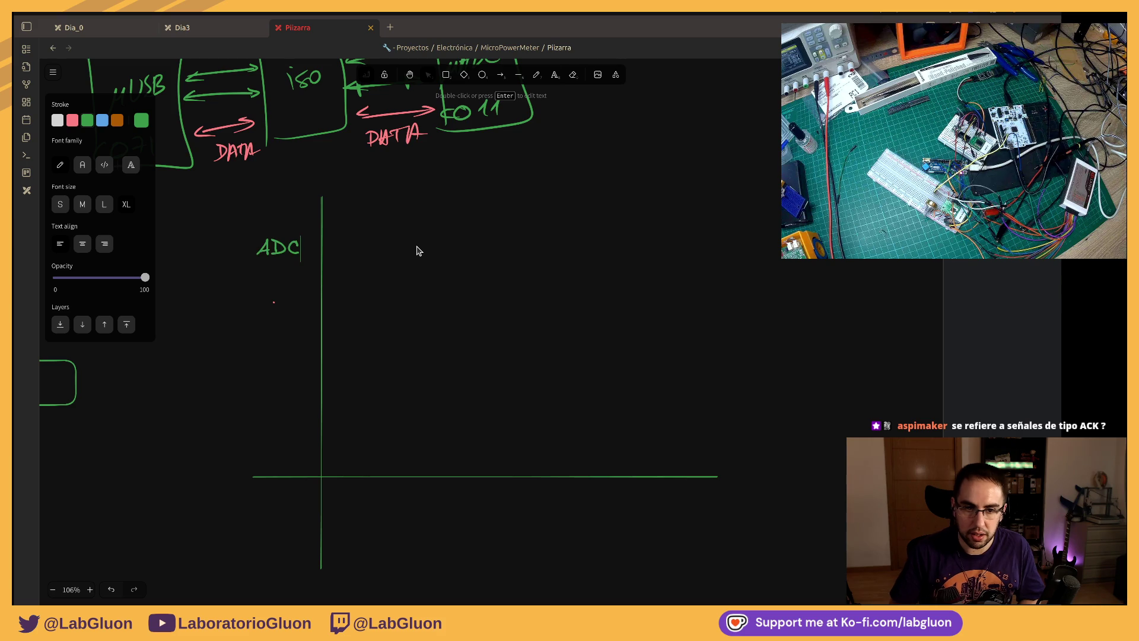
click(423, 254)
click(284, 249)
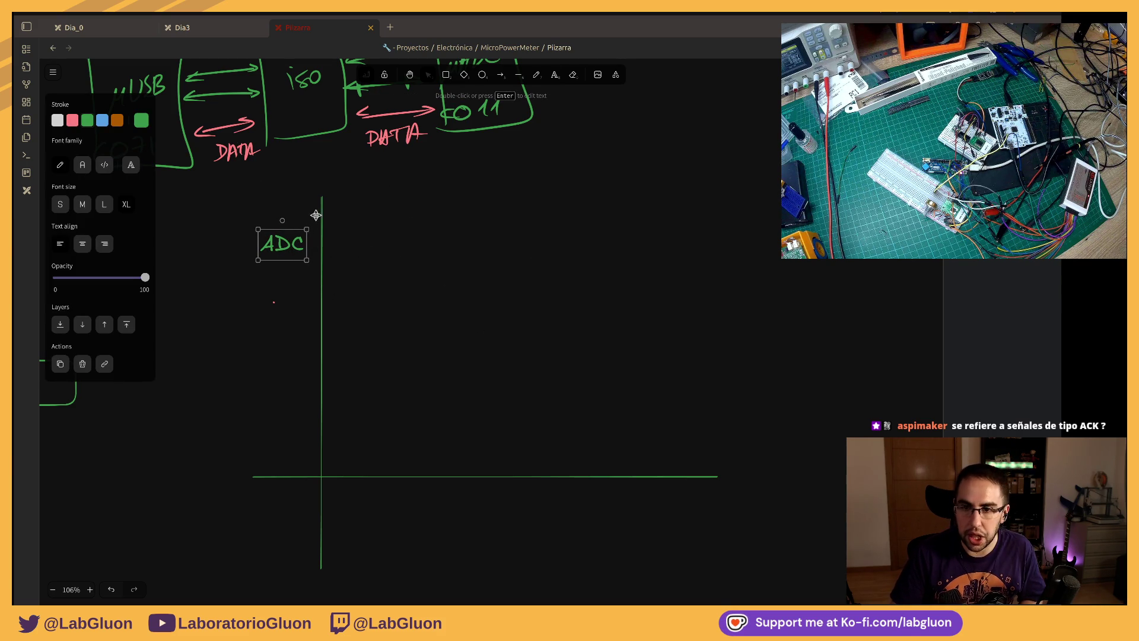
click(357, 477)
mouse_move(370, 479)
mouse_down()
mouse_move(494, 261)
mouse_move(481, 268)
mouse_up()
click(277, 254)
drag(285, 248, 287, 303)
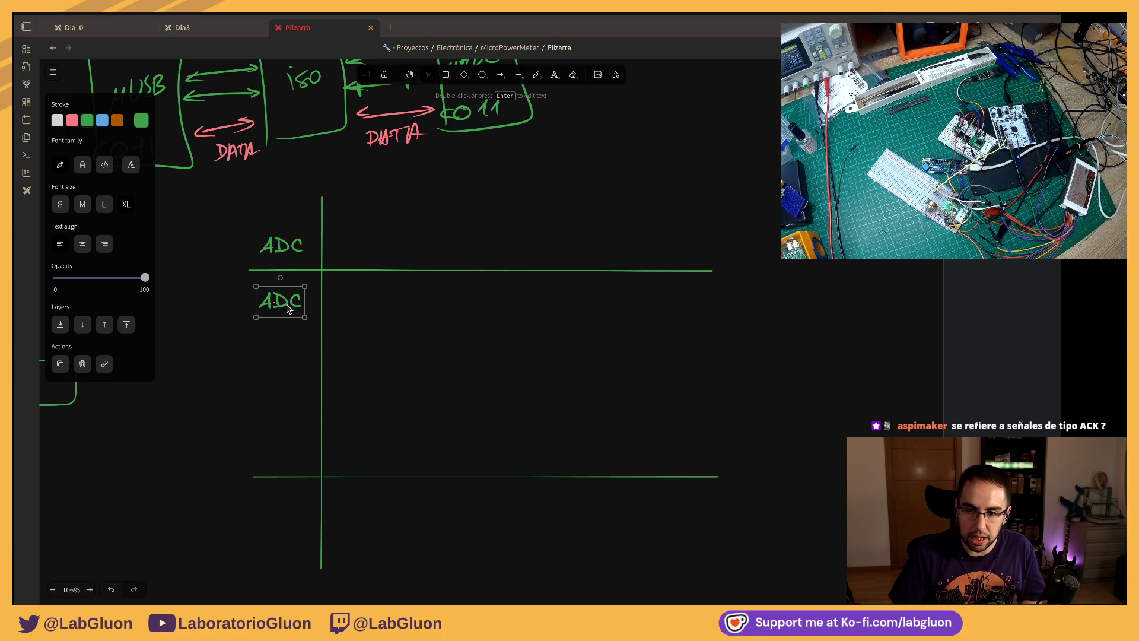
double_click(286, 302)
key(BackSpace)
key(BackSpace)
key(BackSpace)
text(SPI)
click(352, 319)
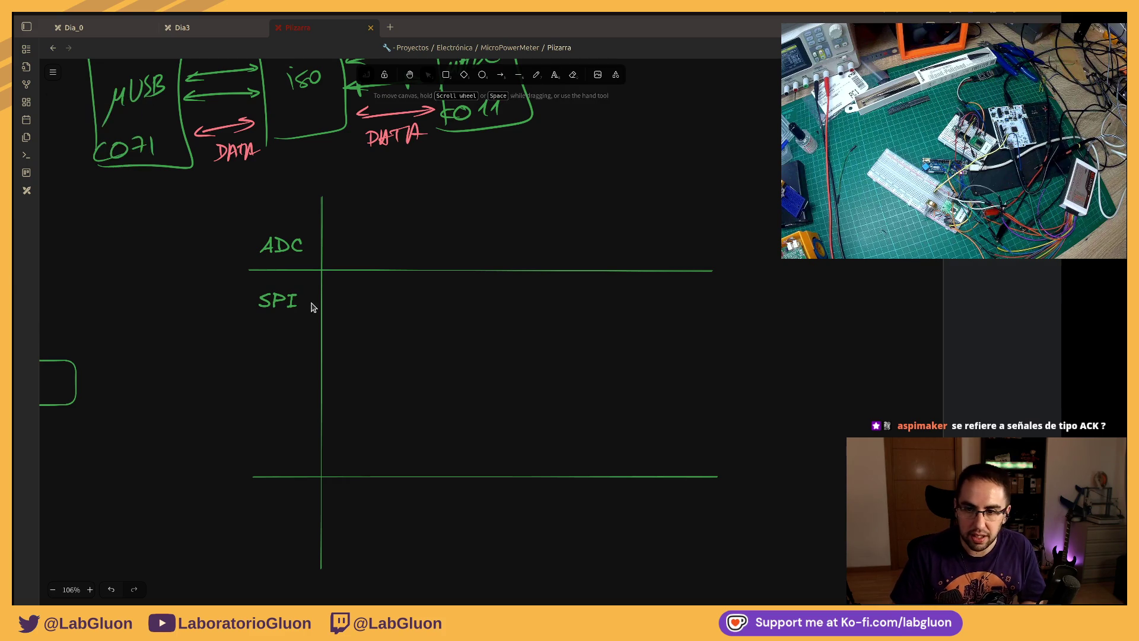
Step: Add a divider line below SPI and a UART label in the third row
click(303, 271)
drag(338, 274, 512, 322)
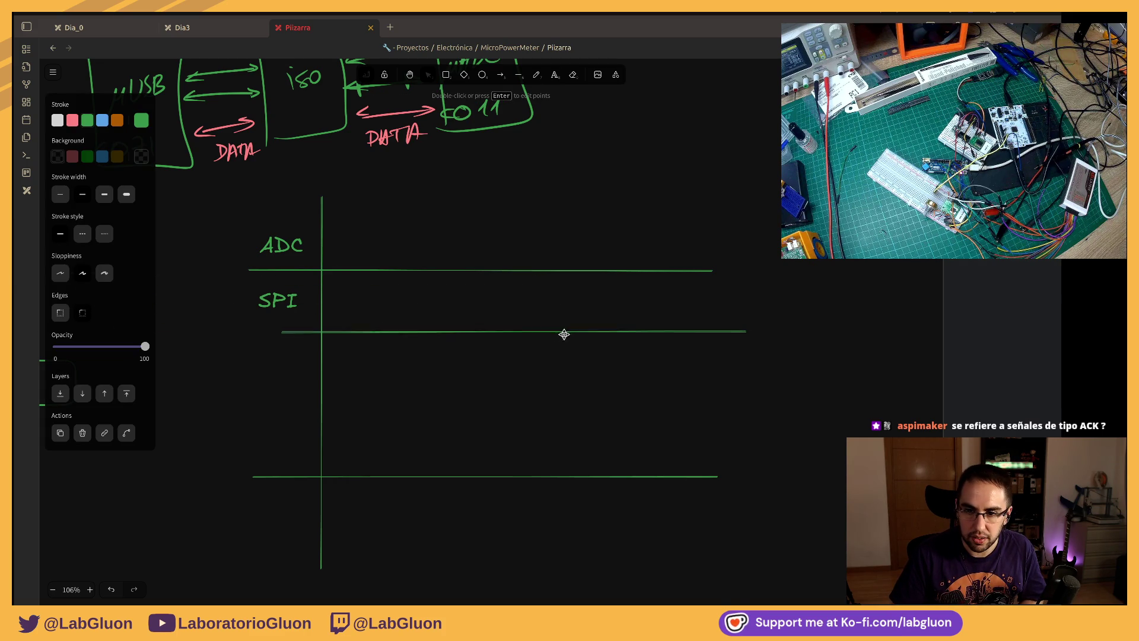
click(290, 301)
mouse_move(290, 300)
mouse_down()
mouse_move(279, 347)
mouse_move(289, 351)
mouse_up()
double_click(289, 351)
key(ctrl+a)
text(UART)
click(417, 397)
drag(291, 348, 282, 354)
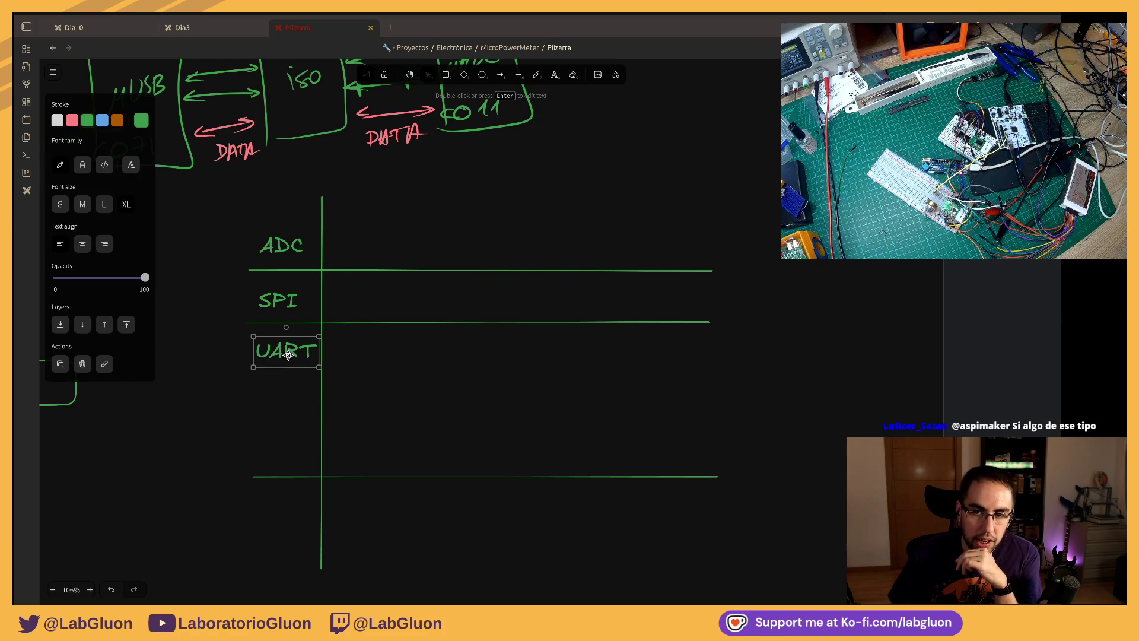
click(436, 373)
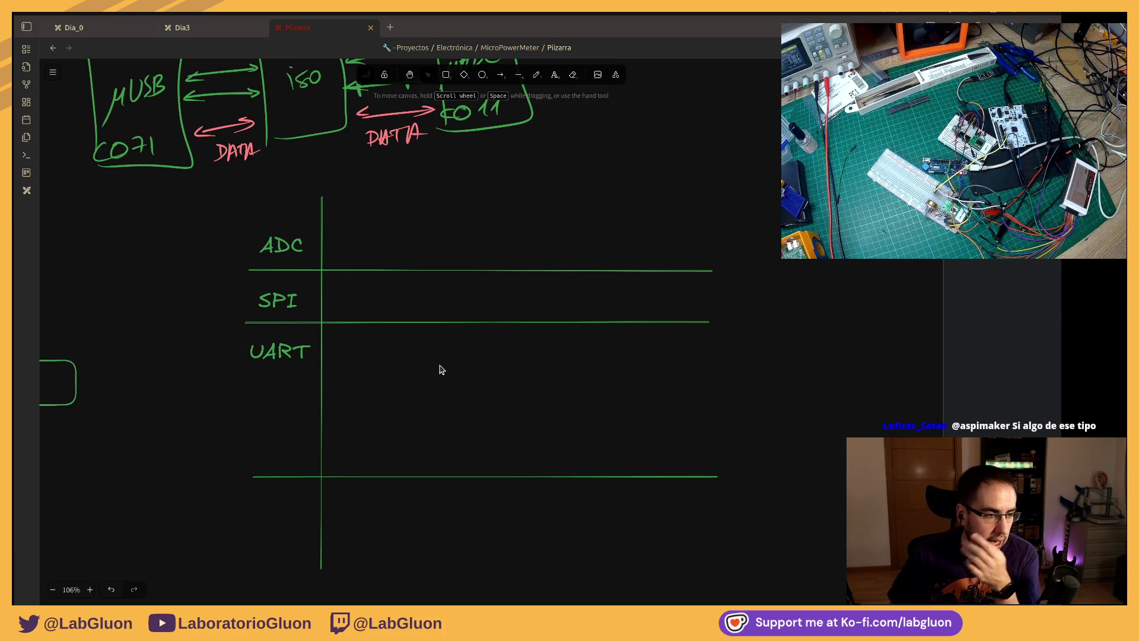
Step: Add horizontal lines below the UART row and above the ADC row to close the table
click(424, 323)
key(ctrl+c)
key(ctrl+v)
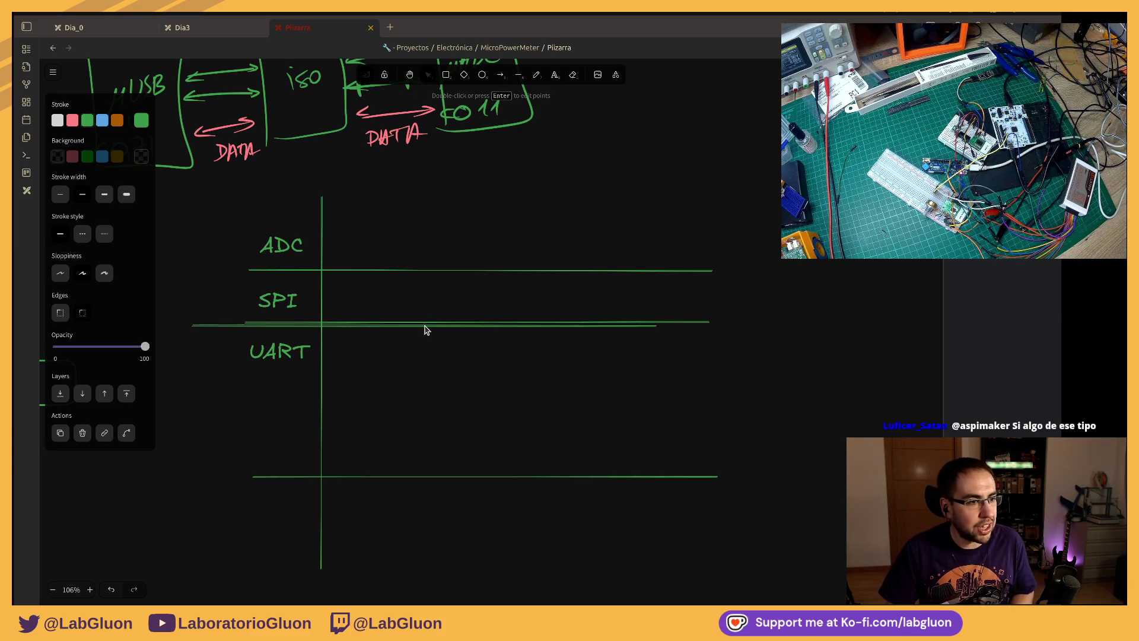
drag(276, 354, 289, 378)
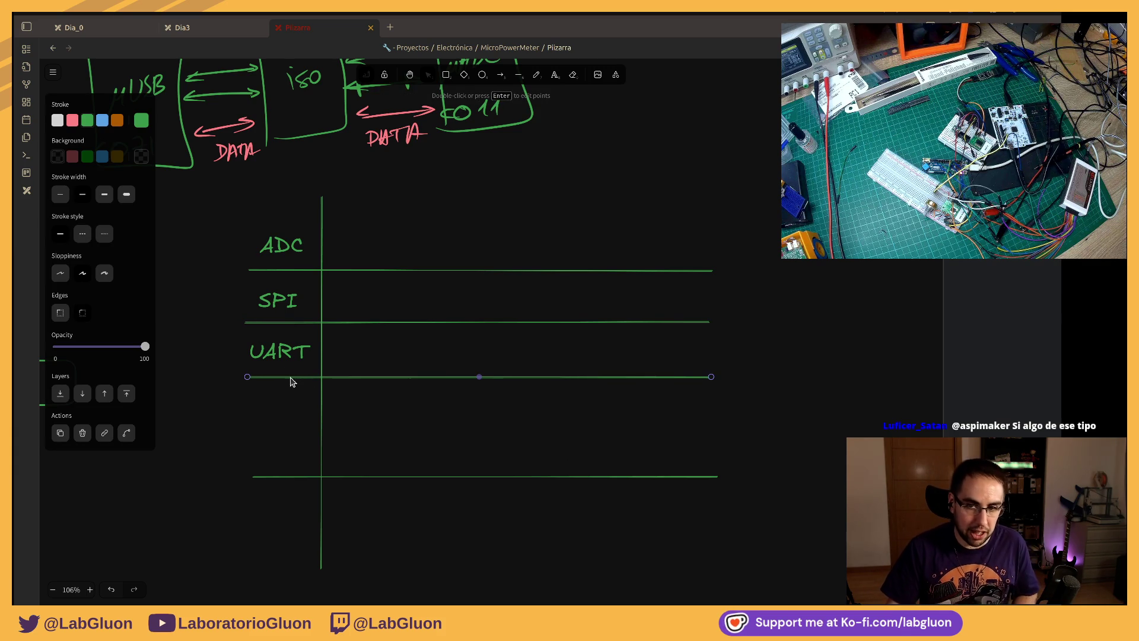
click(521, 227)
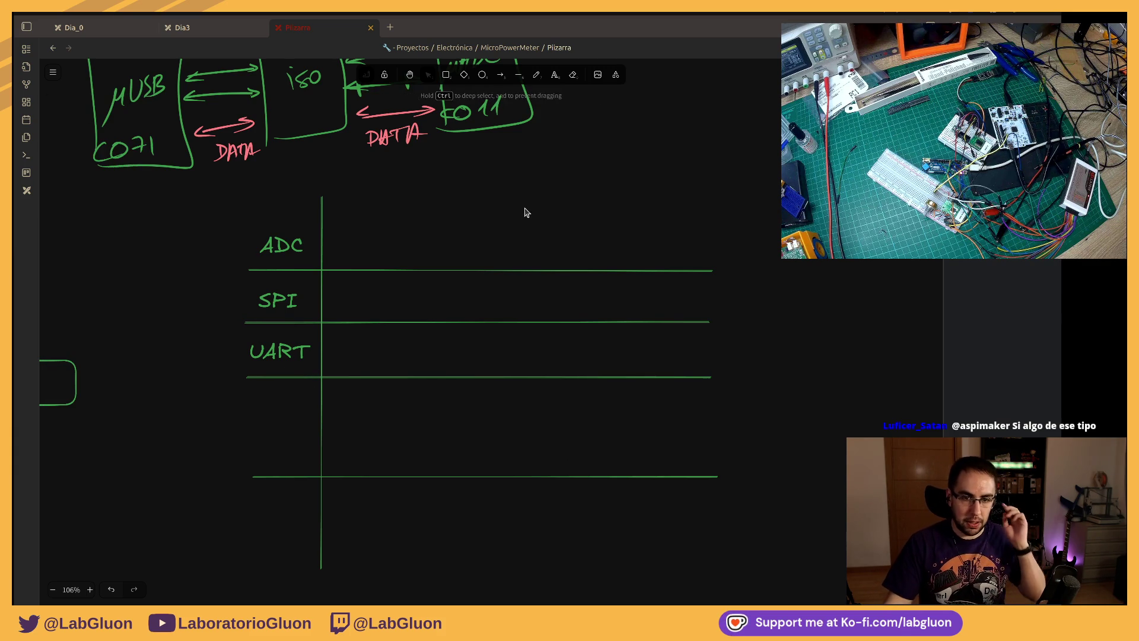
click(354, 269)
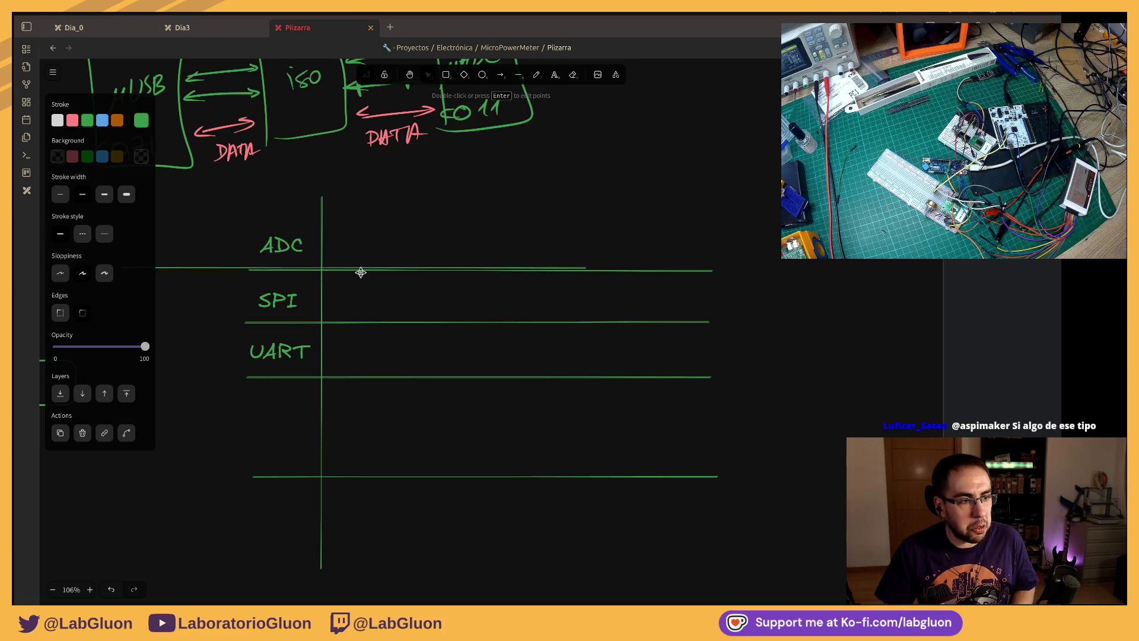
drag(223, 265, 330, 231)
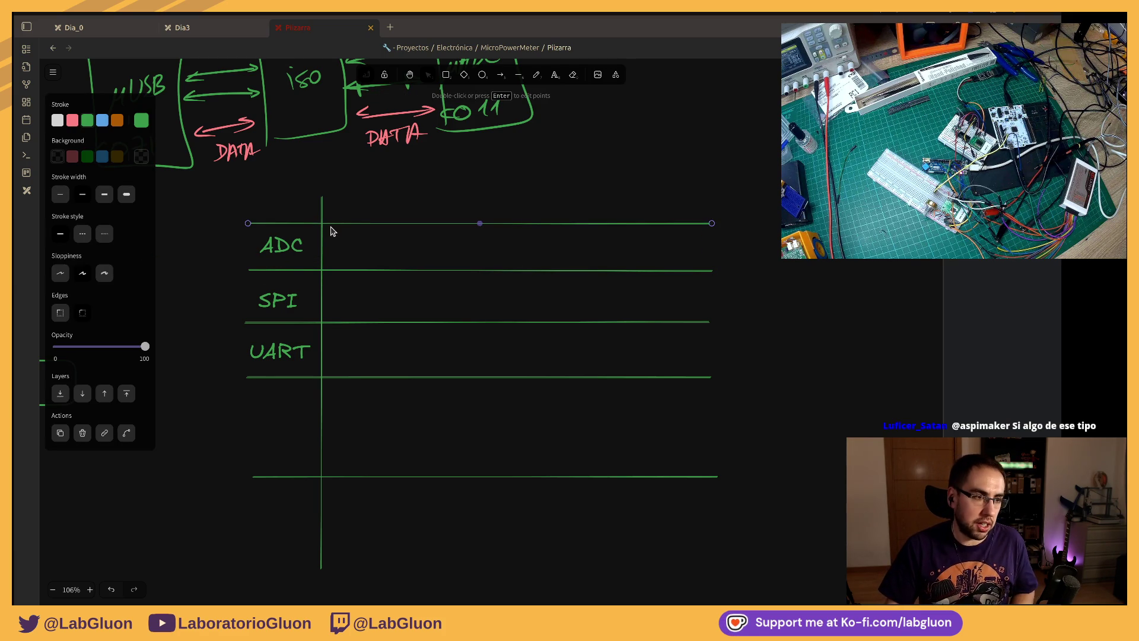
click(365, 209)
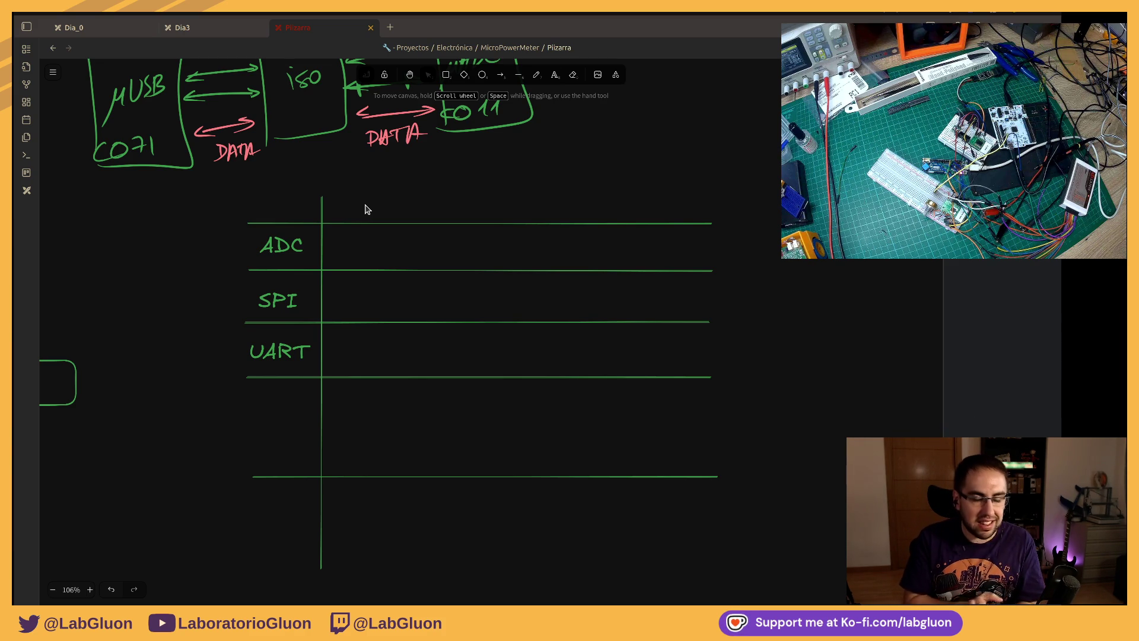
click(446, 73)
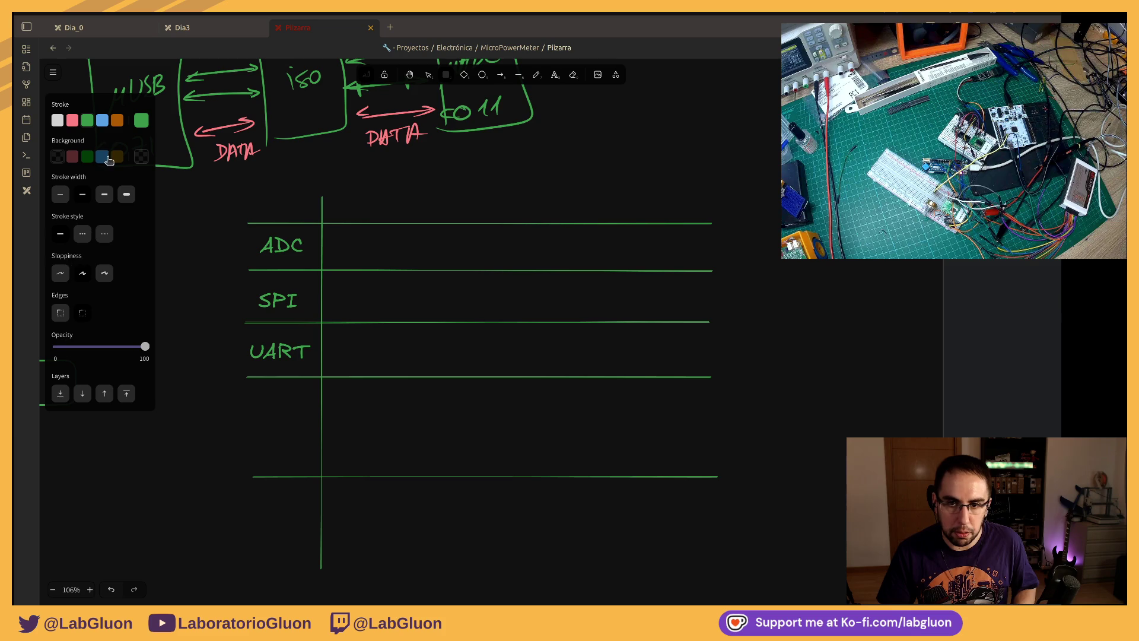
Step: Draw a green filled box in the ADC row and widen it
click(83, 157)
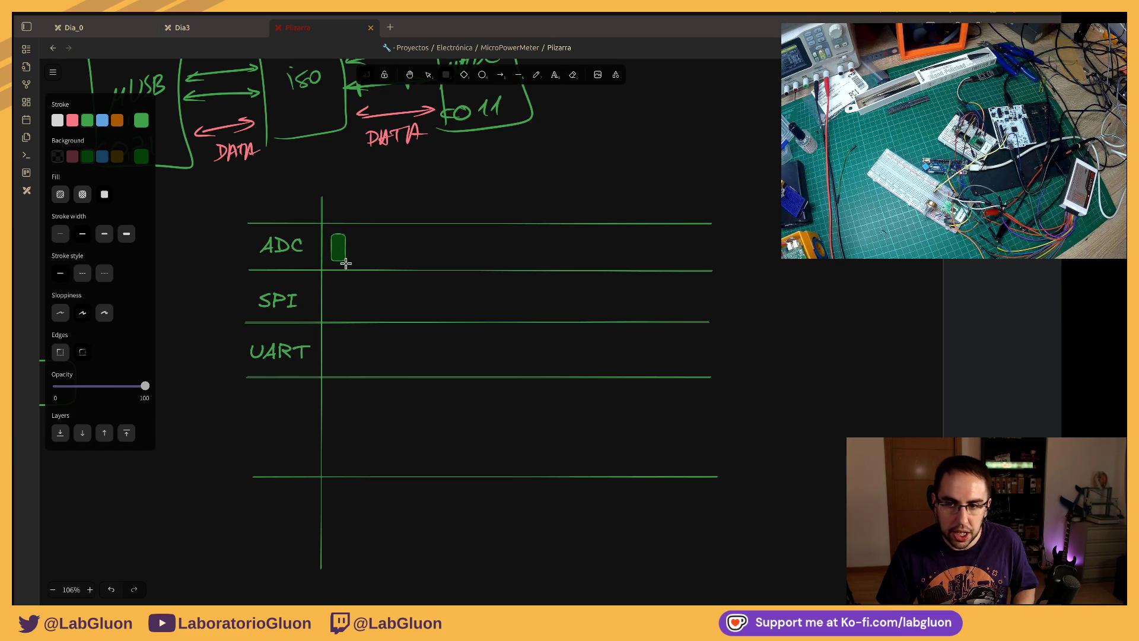
drag(345, 261, 343, 263)
click(324, 278)
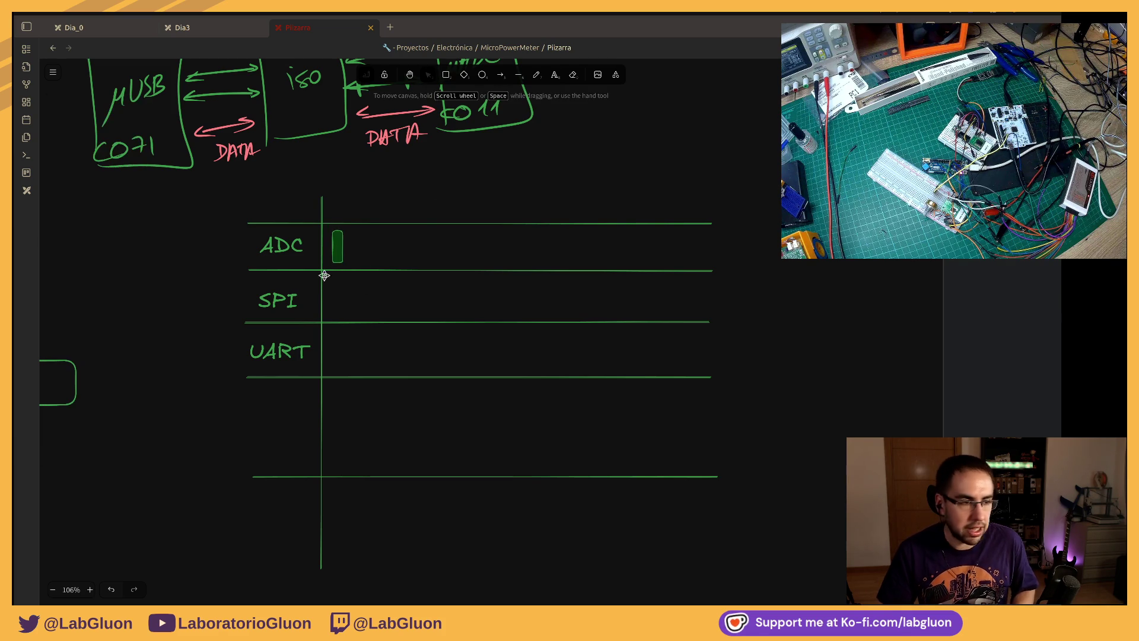
scroll(351, 274, up, 1)
scroll(351, 275, up, 4)
scroll(351, 274, up, 4)
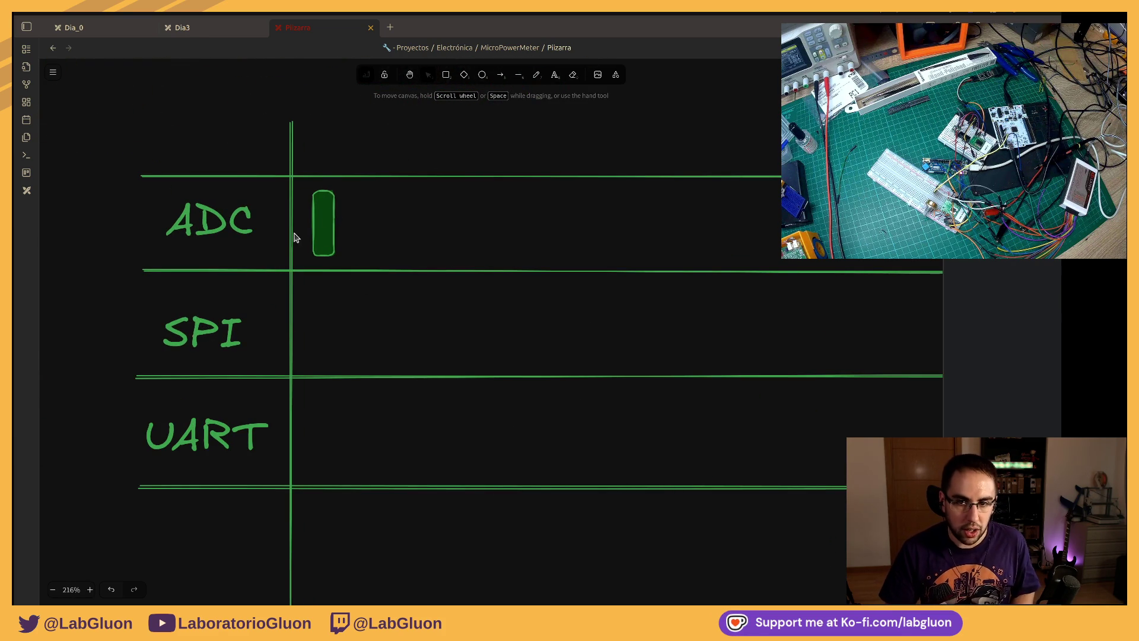
click(333, 216)
drag(336, 225, 387, 224)
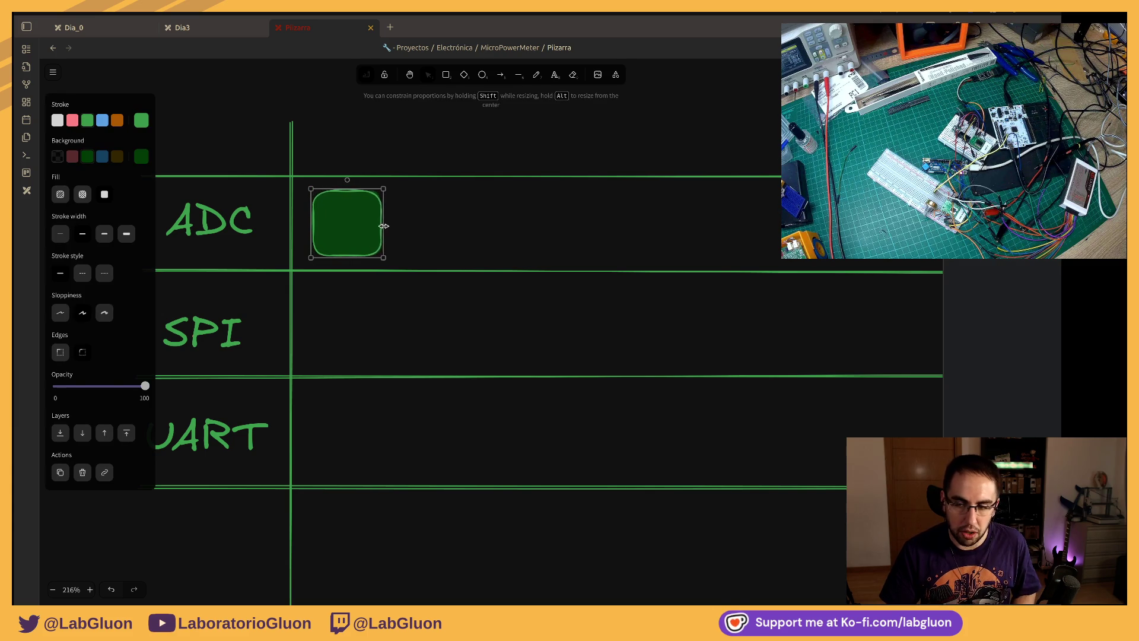
click(358, 145)
Step: Draw a green box in the SPI row, duplicate it into UART, and copy the UART label below
click(447, 75)
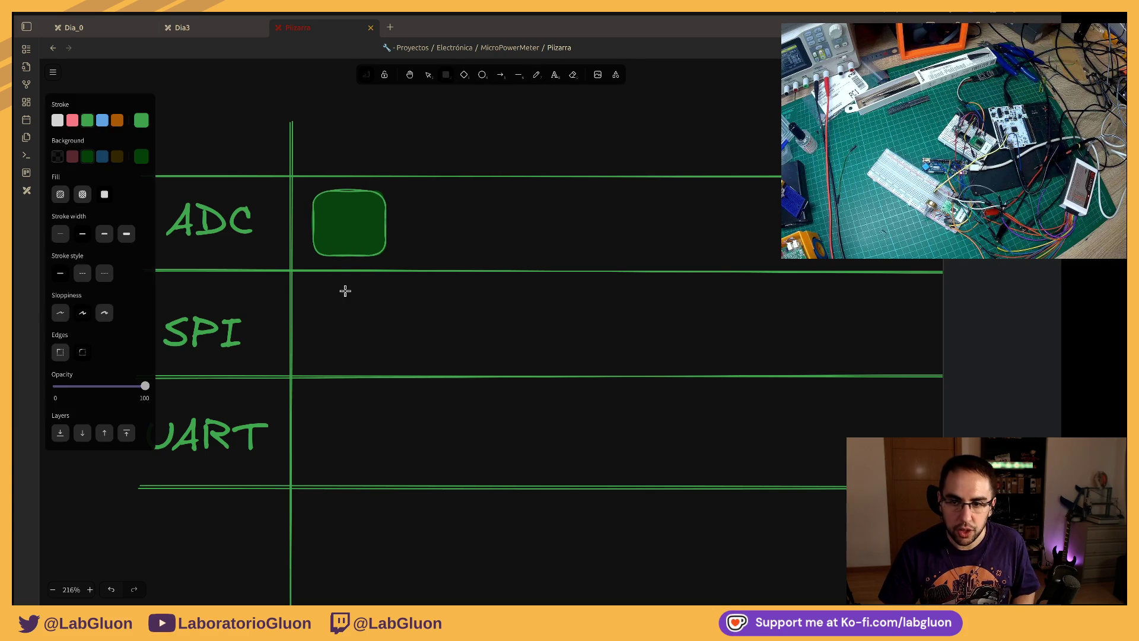
drag(343, 283, 402, 356)
drag(400, 305, 410, 305)
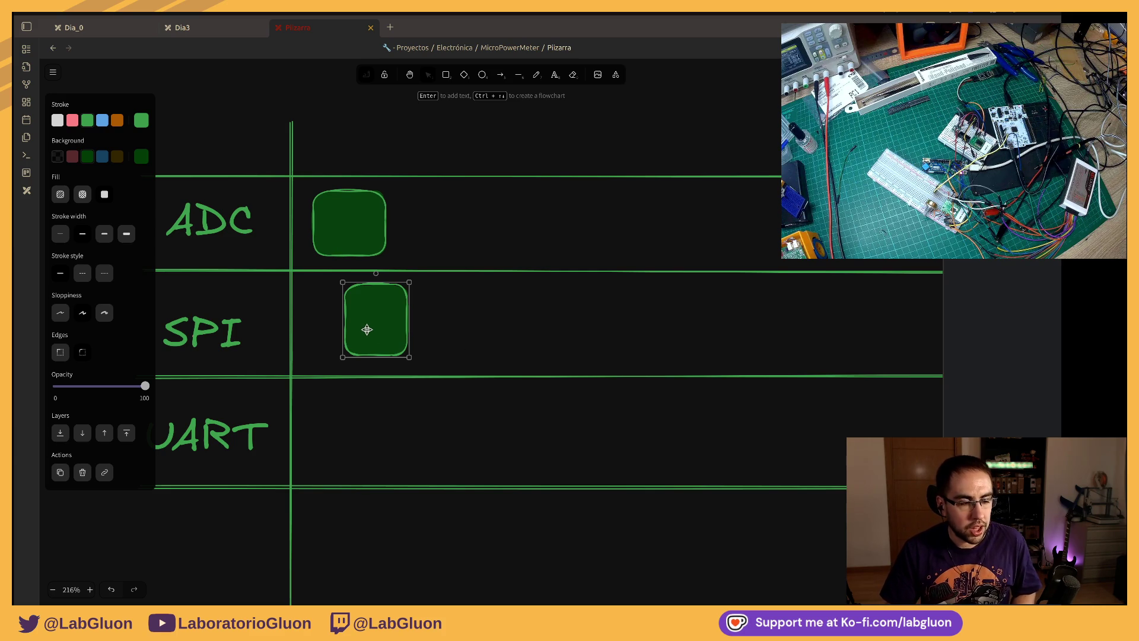
mouse_move(391, 322)
mouse_down()
mouse_move(450, 416)
mouse_move(522, 423)
mouse_up()
scroll(567, 344, down, 2)
scroll(561, 330, down, 3)
scroll(561, 335, down, 3)
scroll(561, 335, down, 1)
scroll(517, 339, down, 1)
scroll(508, 323, down, 1)
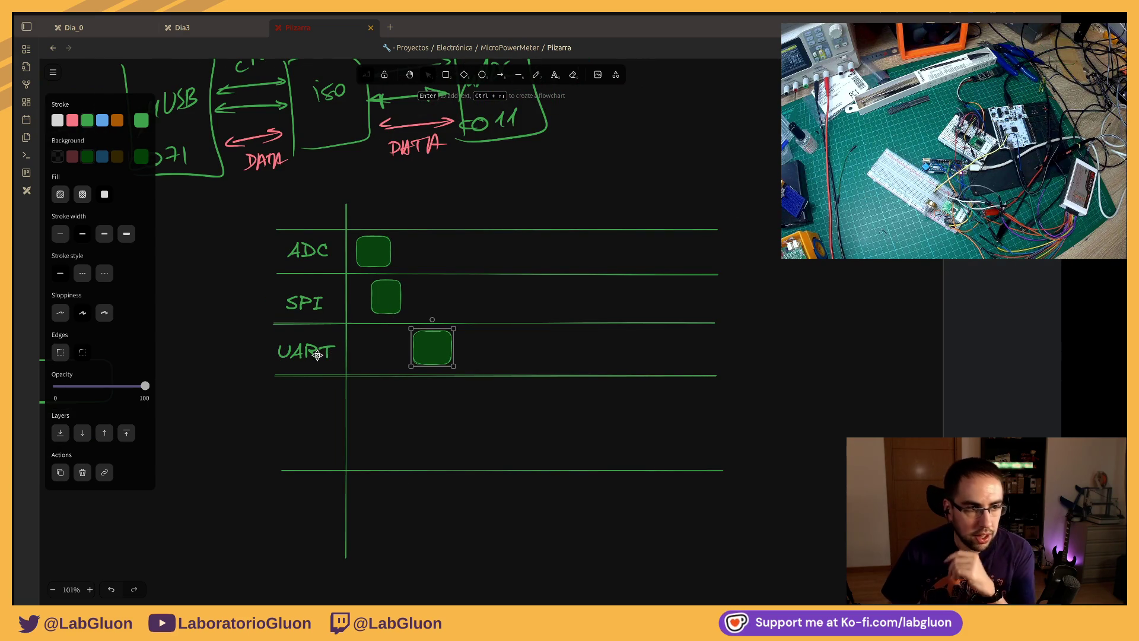
click(316, 355)
alt+drag(316, 354, 312, 406)
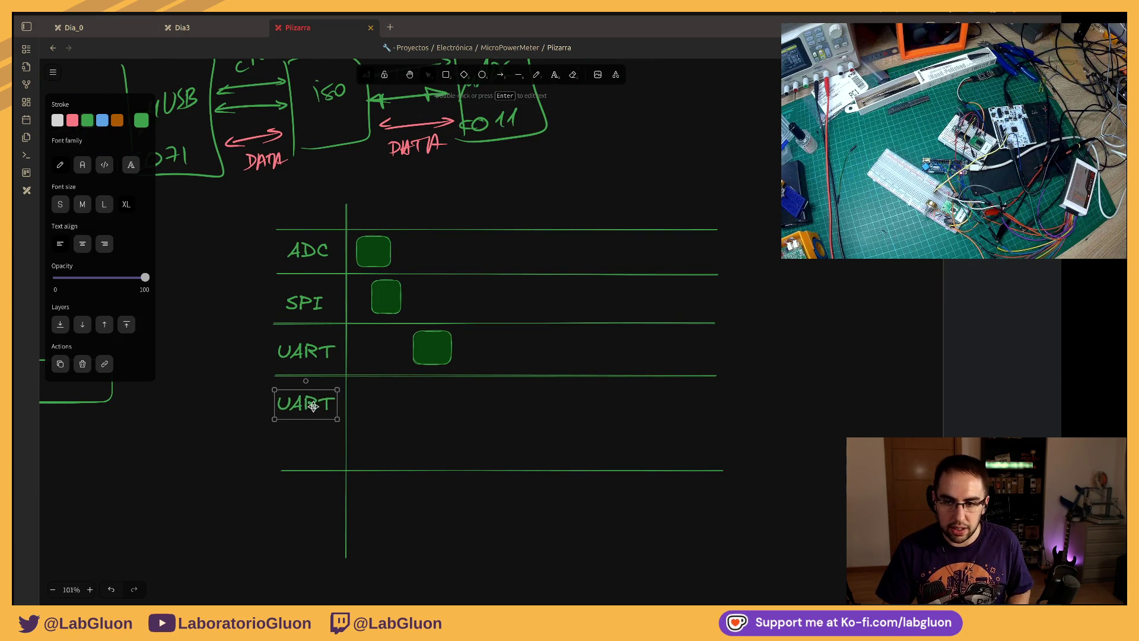
Step: Rename the lower rows UART_DATA and UART_CT, removing the leftover UART label
key(Return)
double_click(323, 349)
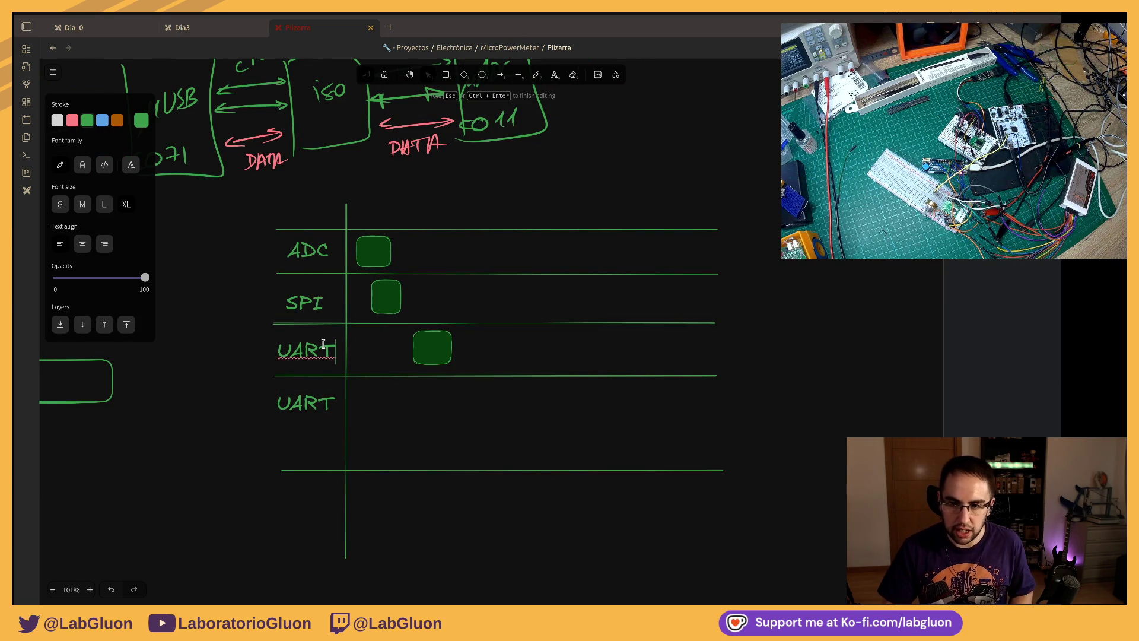
text(_DATA)
key(Escape)
mouse_move(309, 350)
mouse_down()
mouse_move(239, 350)
mouse_move(296, 405)
mouse_up()
key(ctrl+d)
click(301, 405)
key(Delete)
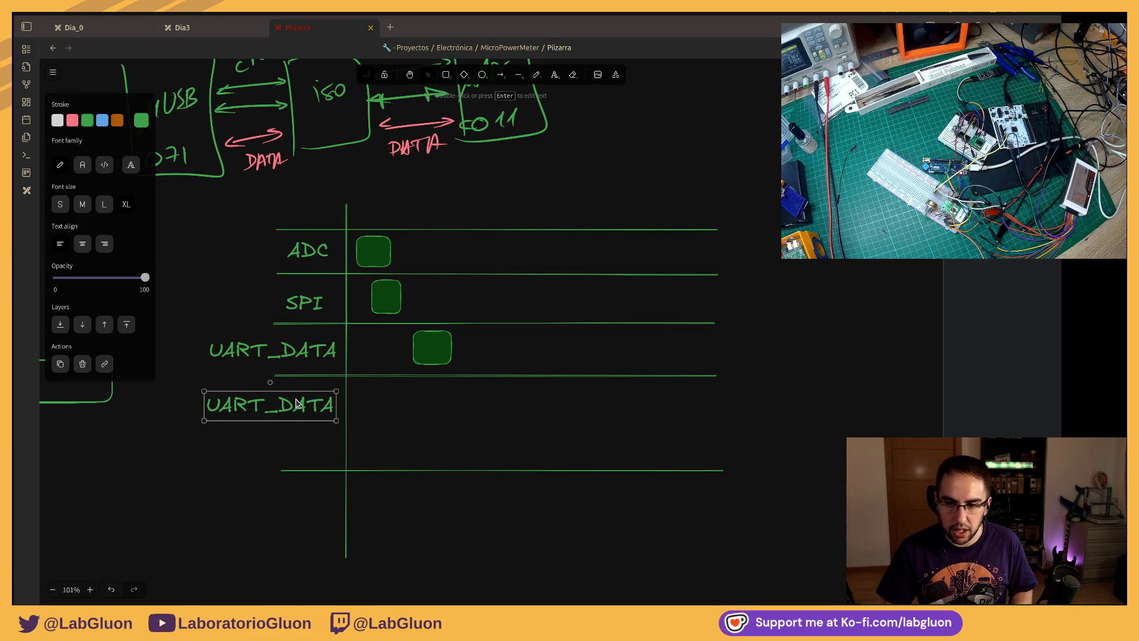
double_click(297, 405)
key(BackSpace)
key(BackSpace)
key(BackSpace)
text(CT)
key(Escape)
drag(266, 402, 279, 402)
Step: Move the bottom line under UART_CT, shift the boxes right and delete the UART_DATA box
click(392, 374)
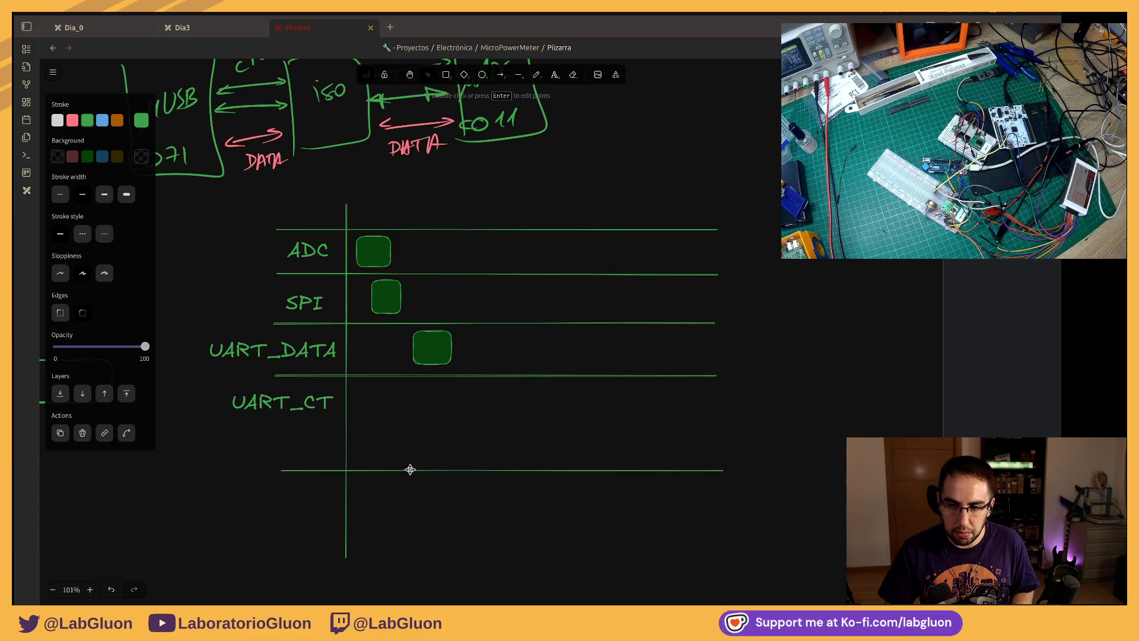
drag(411, 470, 398, 424)
click(424, 345)
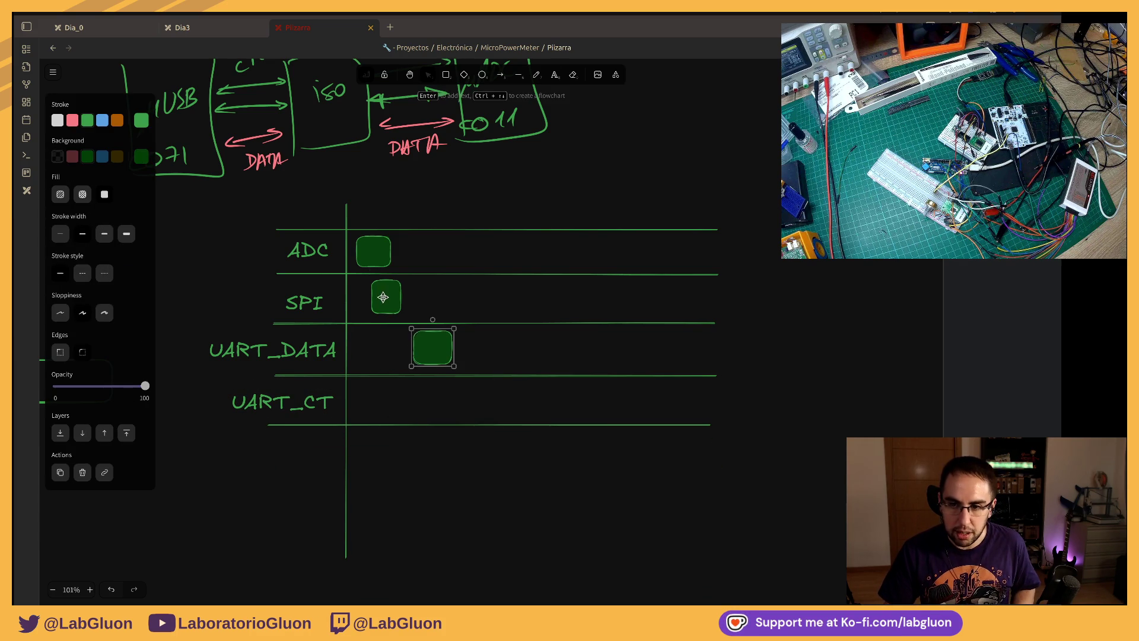
shift+click(385, 296)
shift+click(374, 251)
mouse_move(387, 302)
mouse_down()
mouse_move(452, 303)
mouse_move(391, 305)
mouse_up()
click(435, 347)
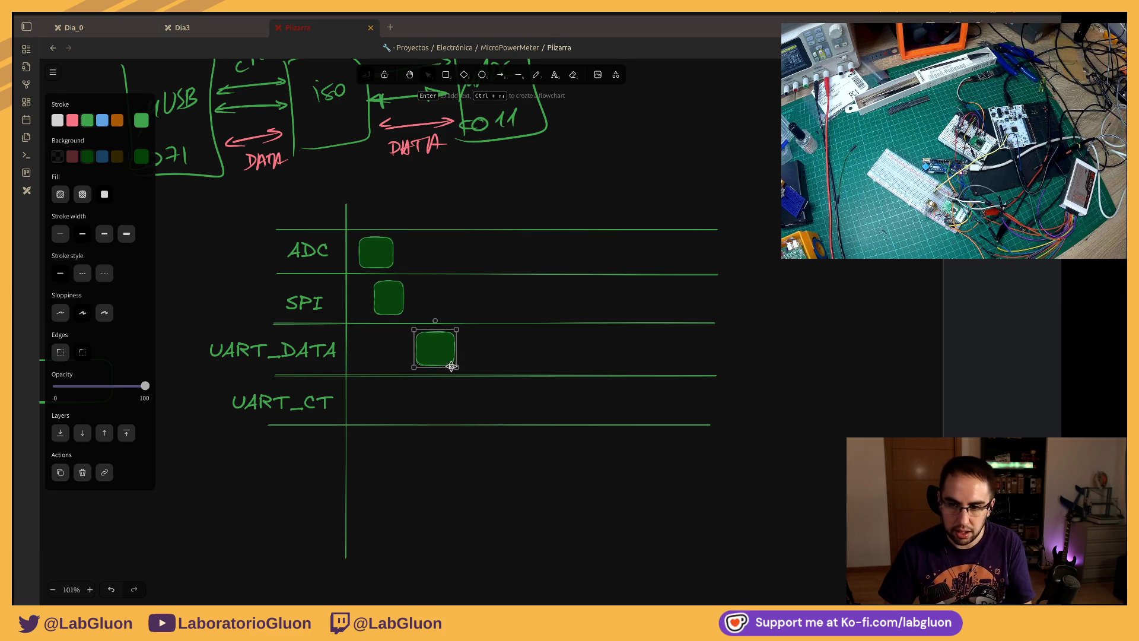
key(Delete)
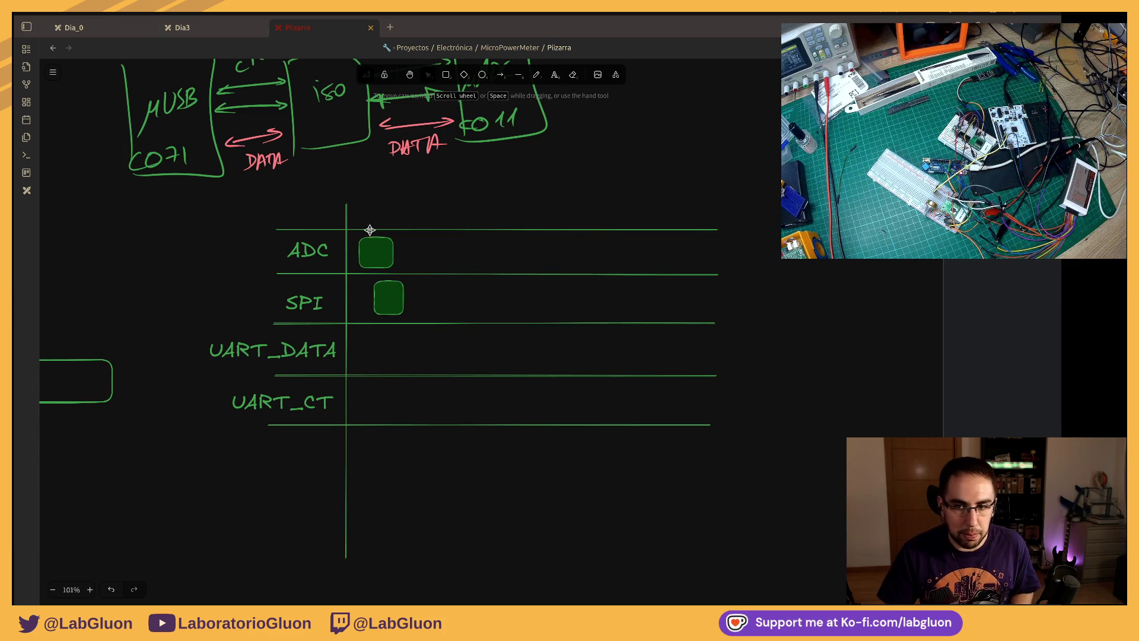
Step: Paste copies of the ADC and SPI boxes beside the originals and delete the stray extras
mouse_move(344, 206)
mouse_down()
mouse_move(342, 183)
mouse_move(445, 309)
mouse_move(468, 257)
mouse_move(454, 263)
mouse_move(531, 253)
mouse_up()
key(ctrl+c)
key(ctrl+v)
mouse_move(449, 236)
mouse_down()
mouse_move(664, 254)
mouse_move(598, 250)
mouse_up()
click(461, 280)
key(Delete)
click(597, 250)
key(Delete)
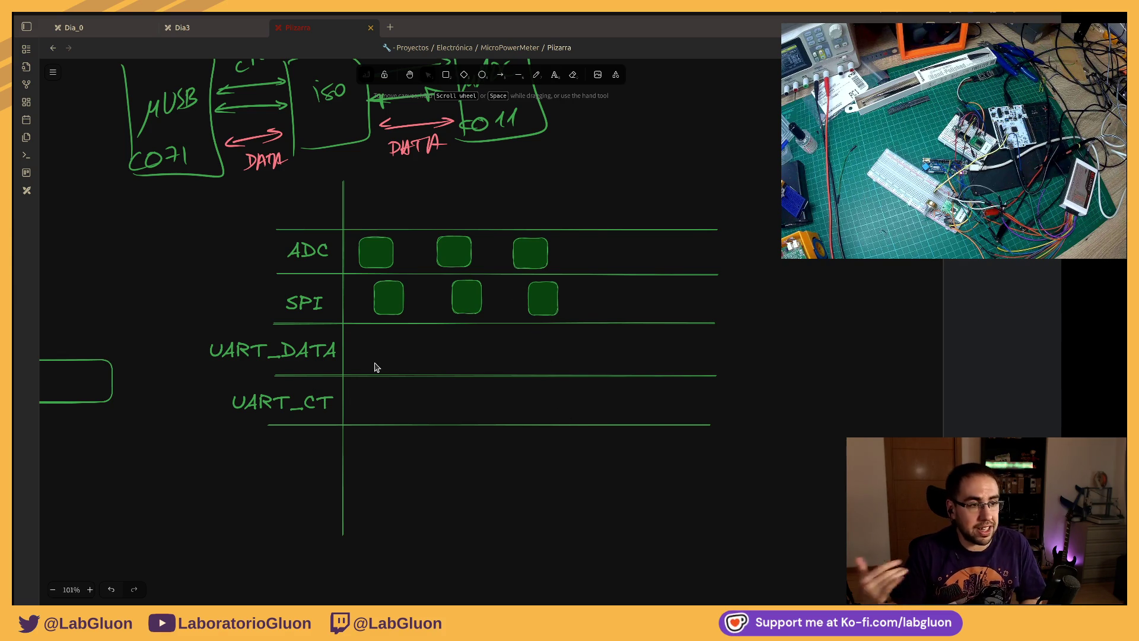
scroll(394, 362, left, 3)
scroll(187, 297, left, 5)
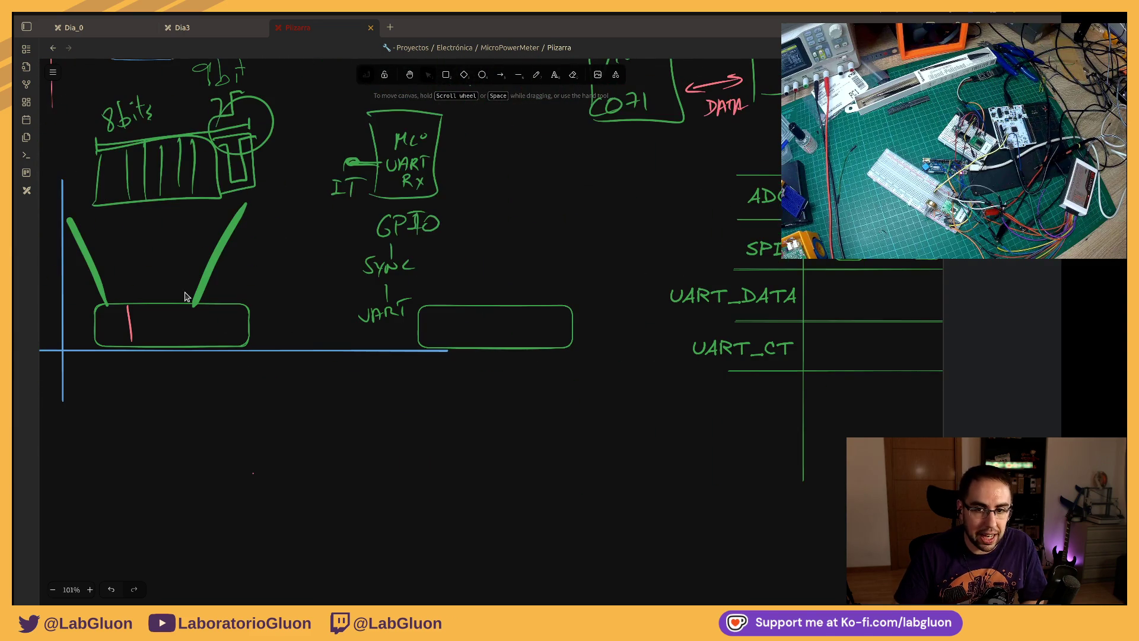
scroll(182, 321, right, 3)
scroll(430, 322, right, 3)
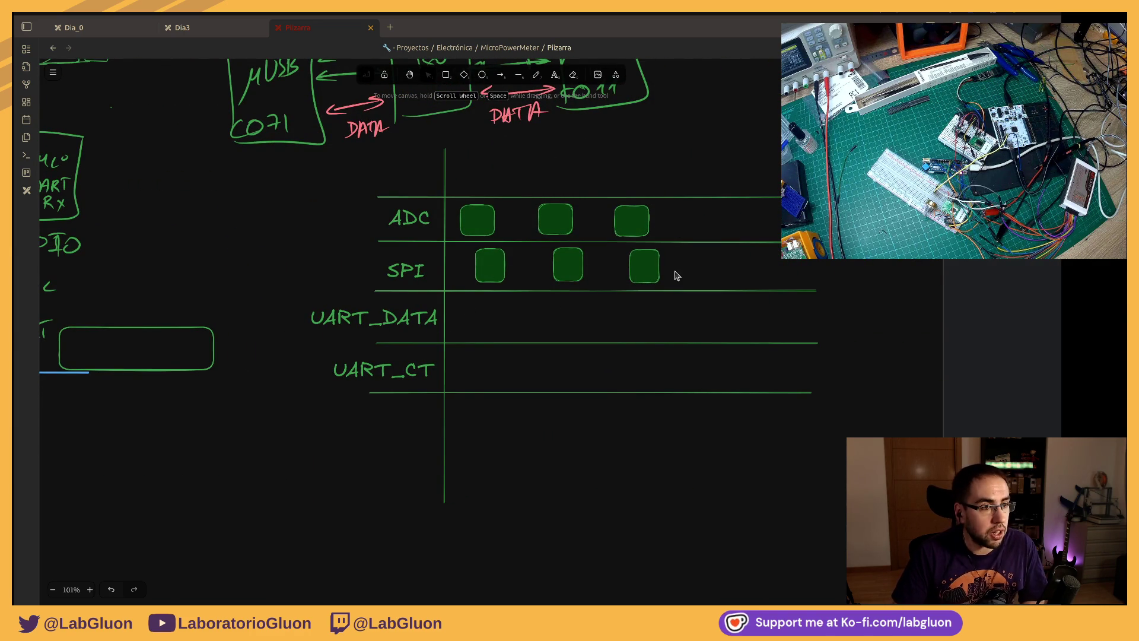
click(533, 78)
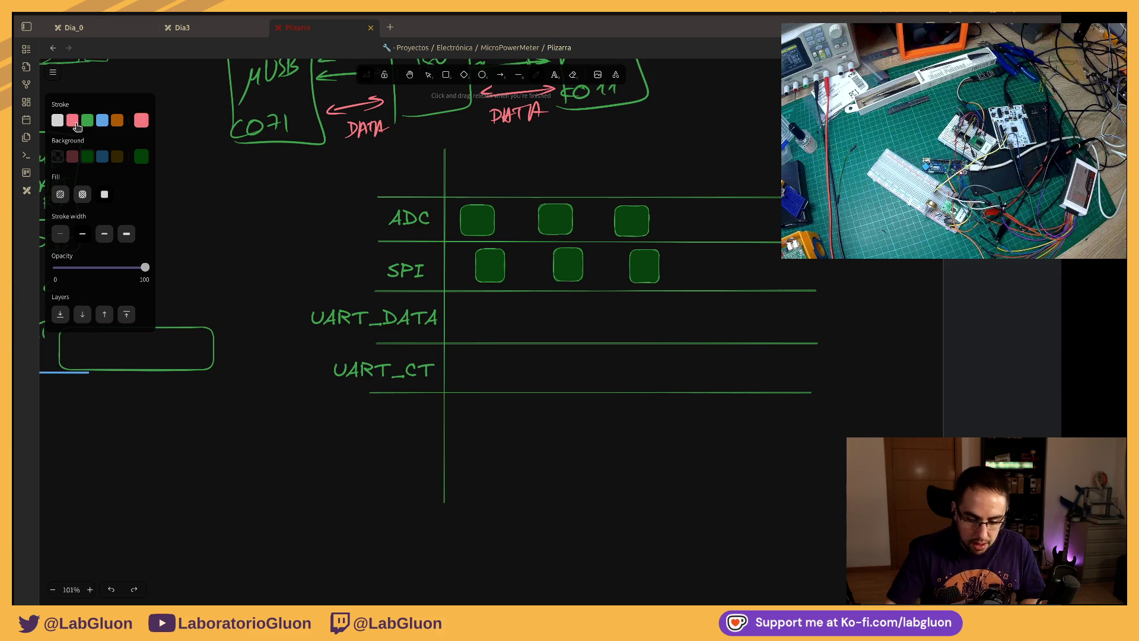
Step: Cross out the three SPI boxes in red and mark small red crosses under the ADC boxes
mouse_move(471, 254)
mouse_down()
mouse_move(488, 272)
mouse_move(466, 279)
mouse_up()
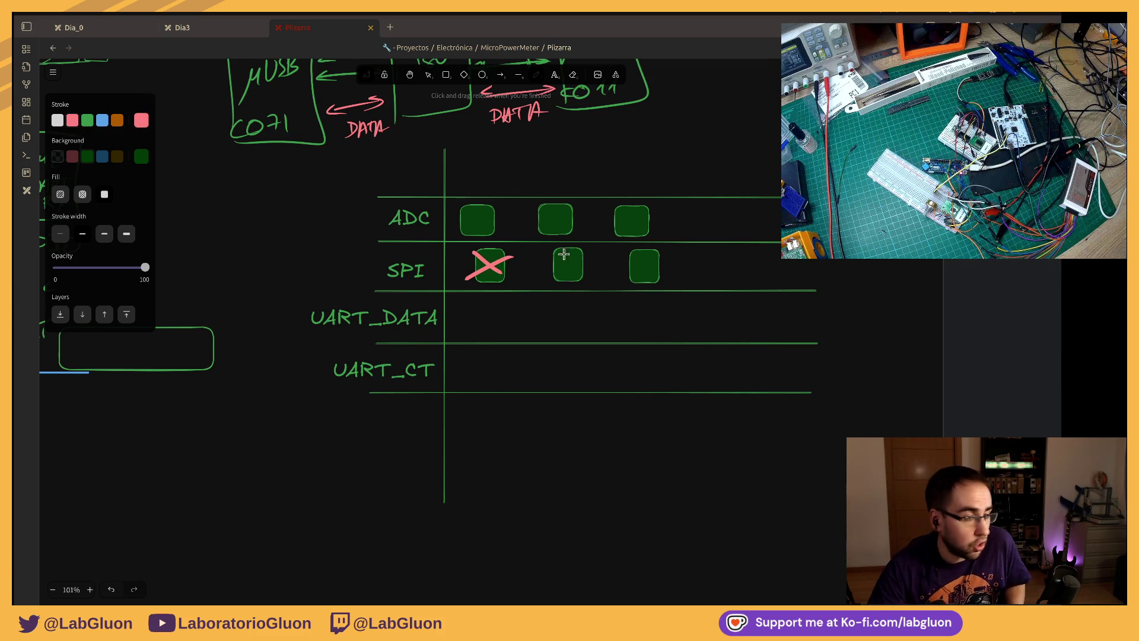
mouse_move(633, 253)
mouse_down()
mouse_move(659, 277)
mouse_move(610, 291)
mouse_up()
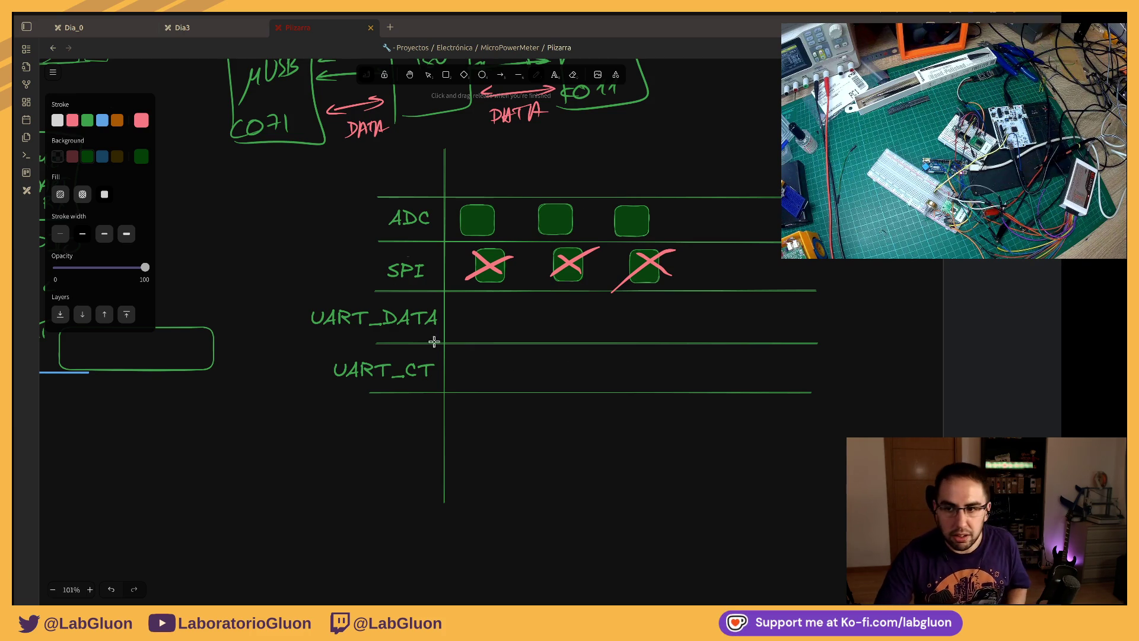
mouse_move(488, 226)
mouse_down()
mouse_move(576, 238)
mouse_move(563, 239)
mouse_up()
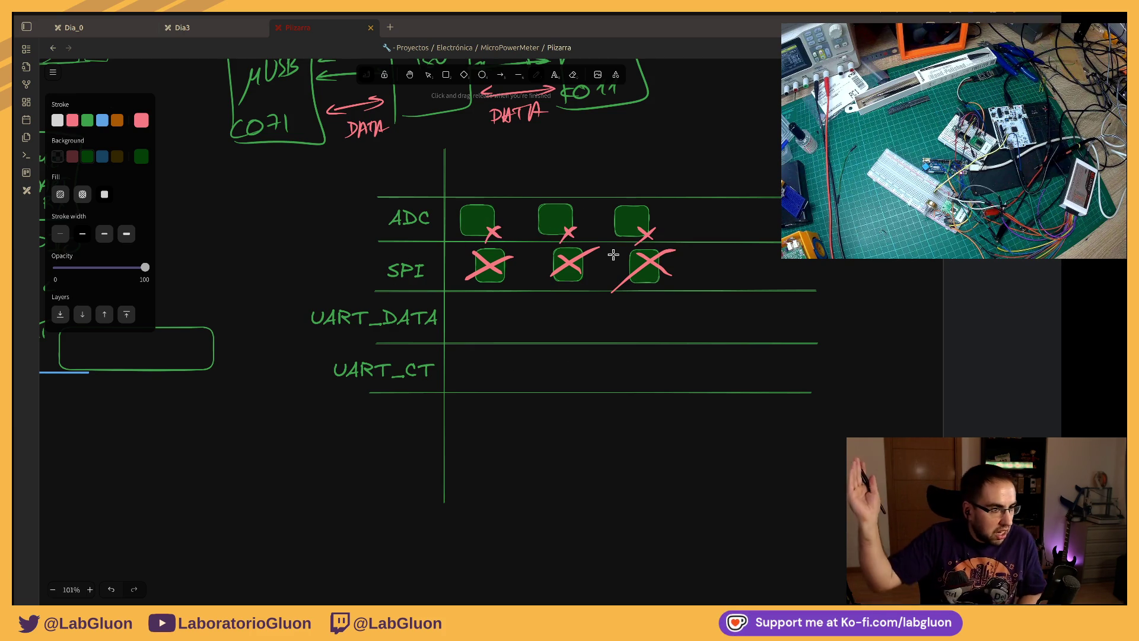
drag(668, 324, 457, 388)
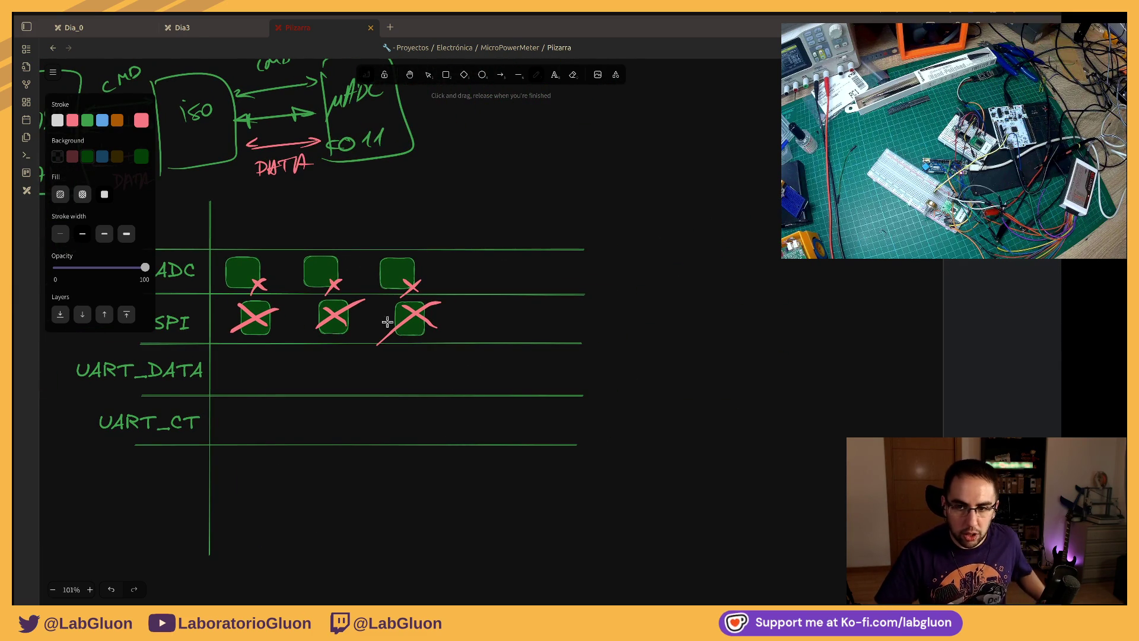
Step: Copy a box into the UART_CT row, label it SEND then Y, and fit it between the lines
click(323, 262)
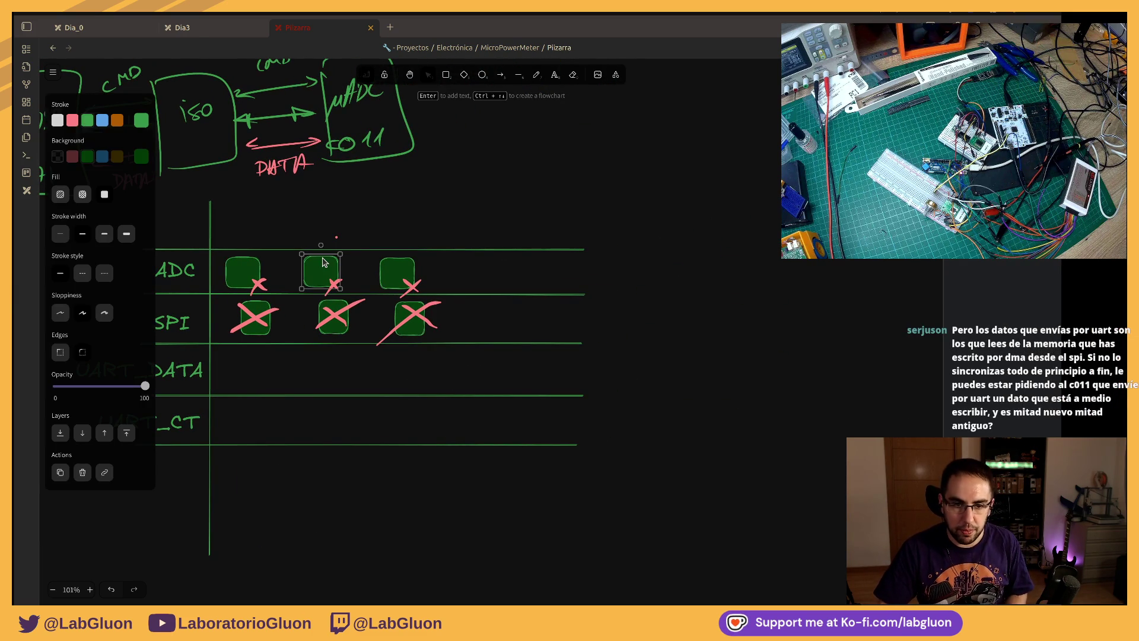
mouse_move(323, 262)
mouse_down()
mouse_move(438, 420)
mouse_move(462, 422)
mouse_up()
double_click(462, 421)
text(SEND)
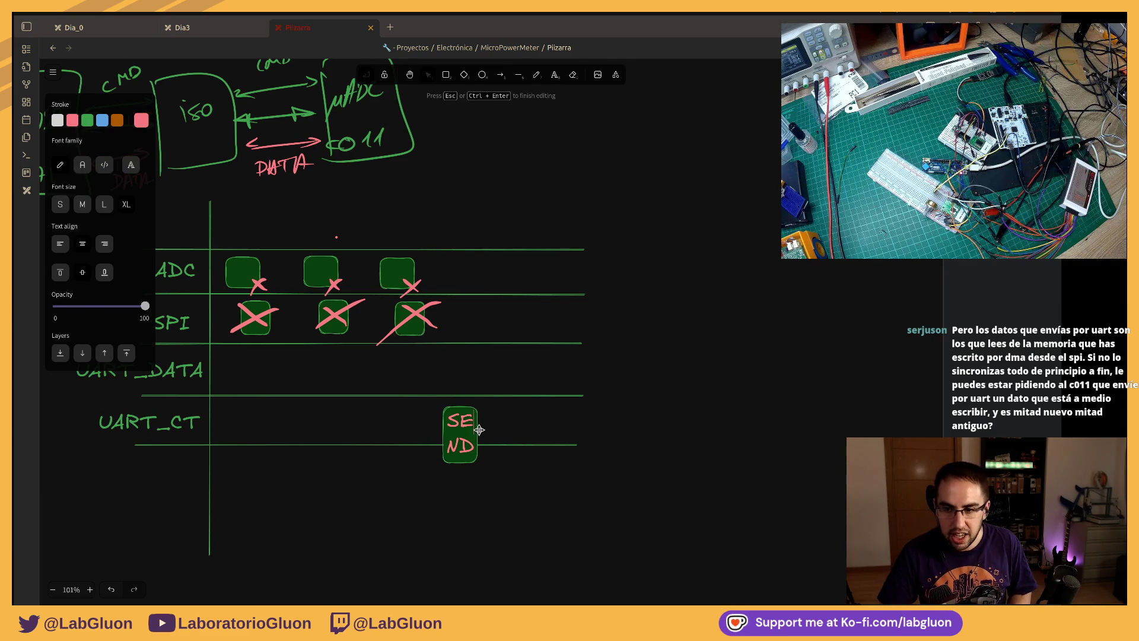
key(Escape)
double_click(446, 421)
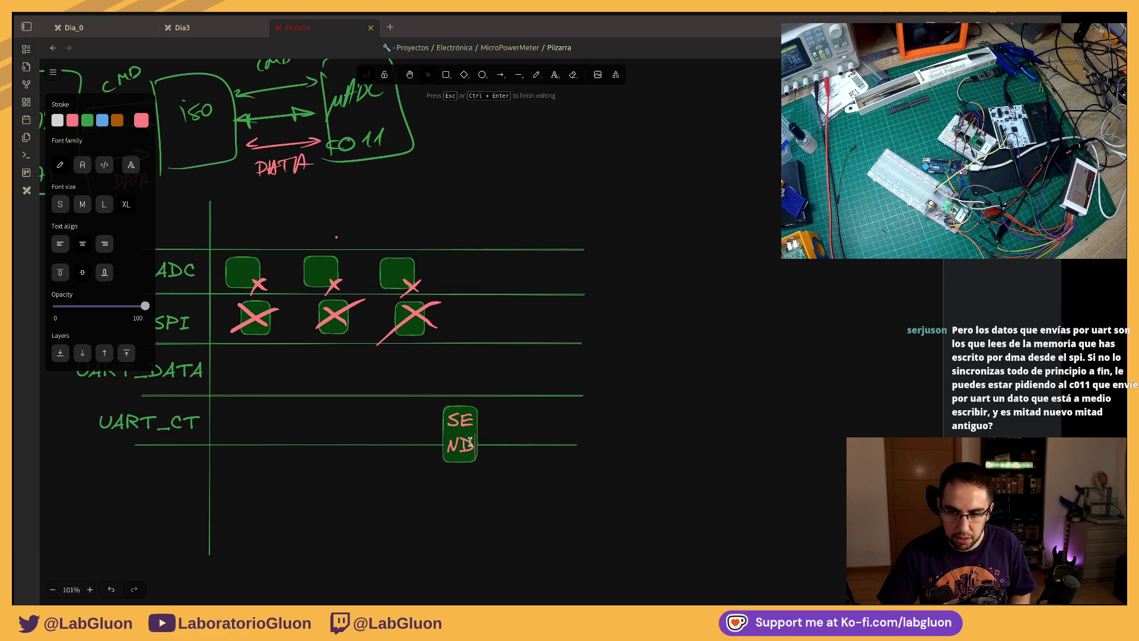
key(ctrl+a)
text(Y)
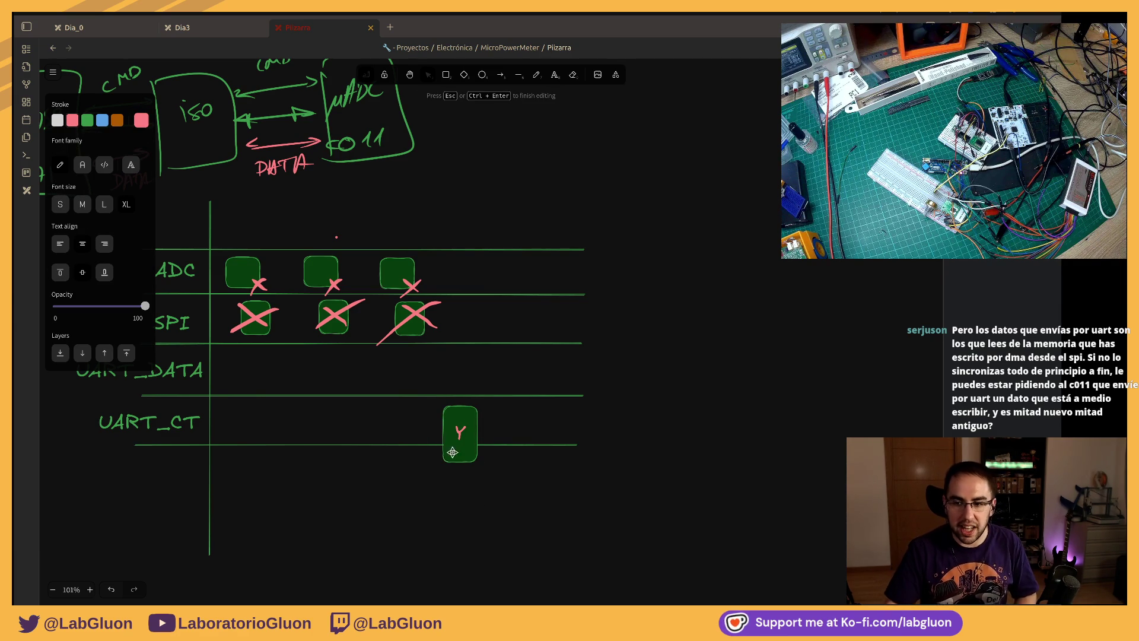
key(Escape)
drag(479, 406, 478, 417)
Step: Paste the third column as a fourth, leaving only an uncrossed ADC box
mouse_move(351, 219)
mouse_down()
mouse_move(474, 353)
mouse_move(507, 269)
mouse_move(562, 303)
mouse_up()
key(ctrl+c)
key(ctrl+v)
click(534, 270)
key(Delete)
drag(457, 287, 588, 372)
key(Delete)
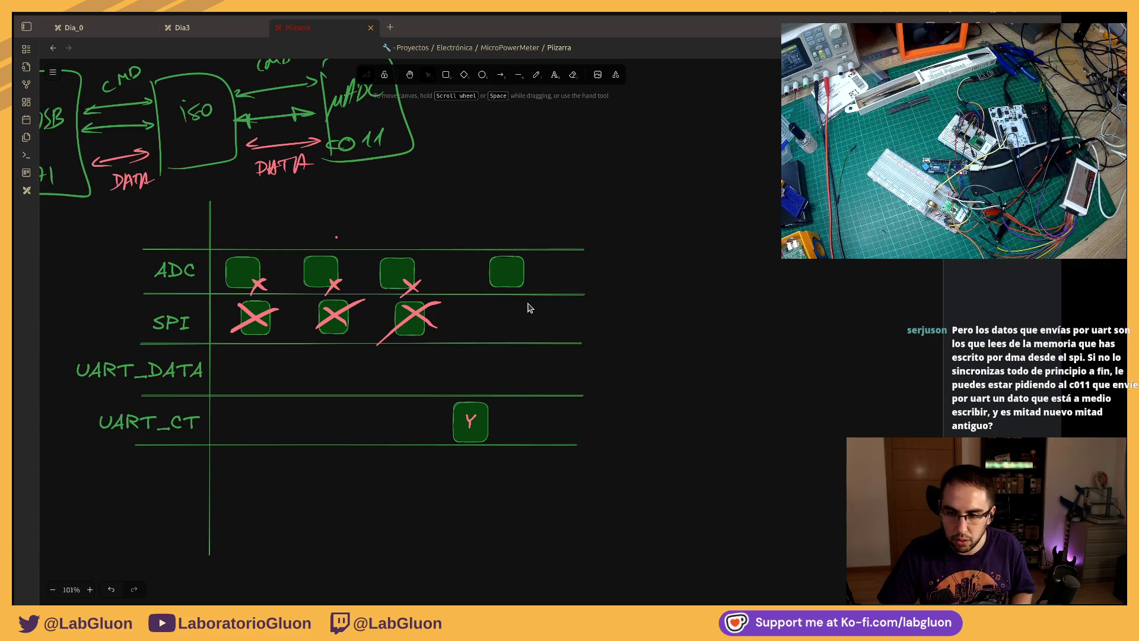
Step: Restore the fourth SPI box without its cross and Alt-drag a copy into the UART_DATA row
key(ctrl+z)
key(Escape)
click(527, 312)
key(Delete)
alt+drag(521, 314, 545, 363)
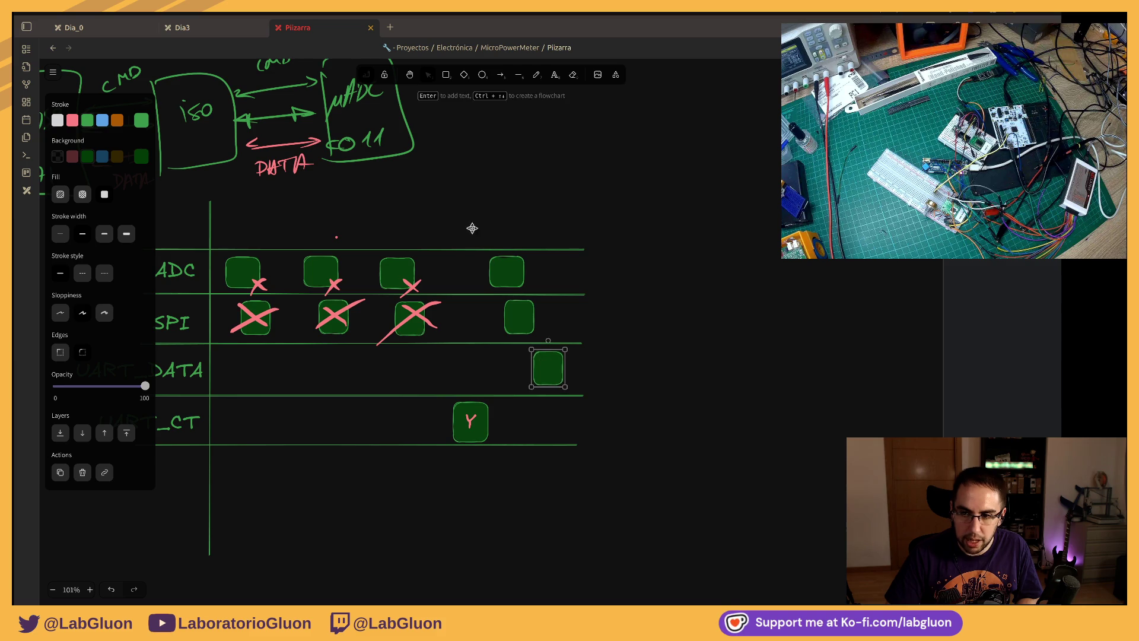
Step: Duplicate the three fourth-column boxes into a fifth column, then bring VS Code to front
drag(472, 230, 634, 402)
key(ctrl+d)
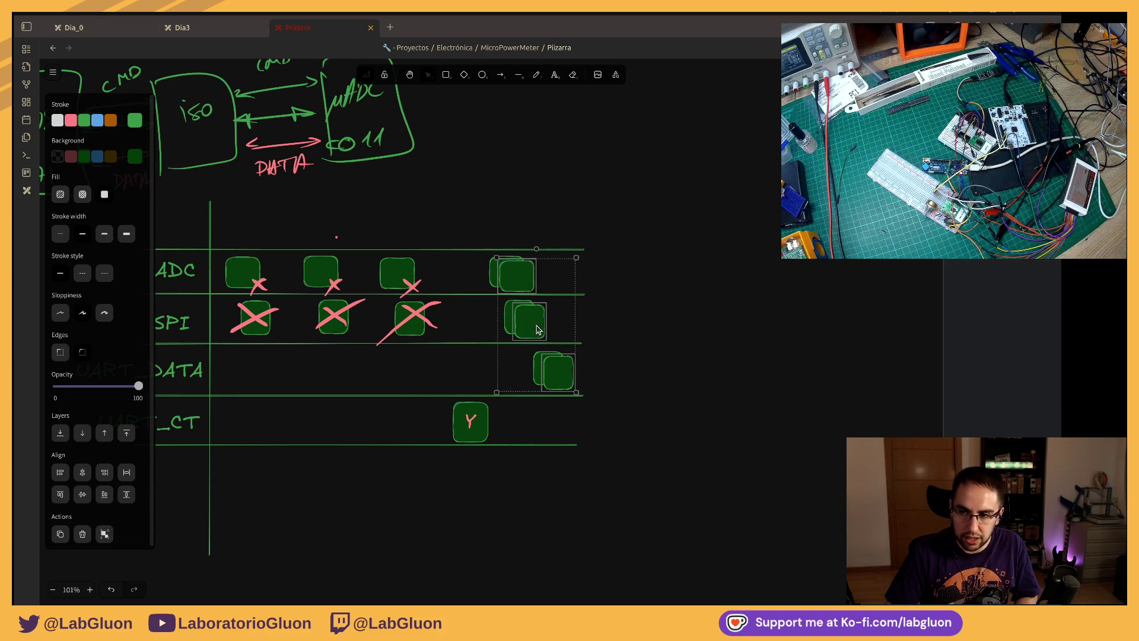
drag(551, 327, 672, 325)
click(670, 458)
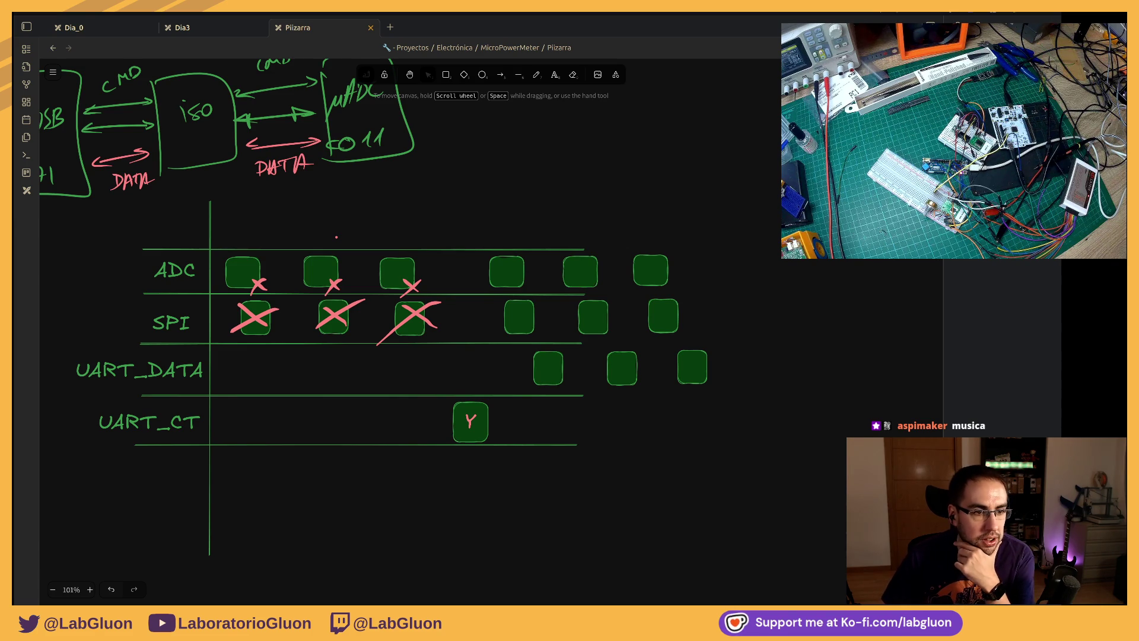
key(alt+Tab)
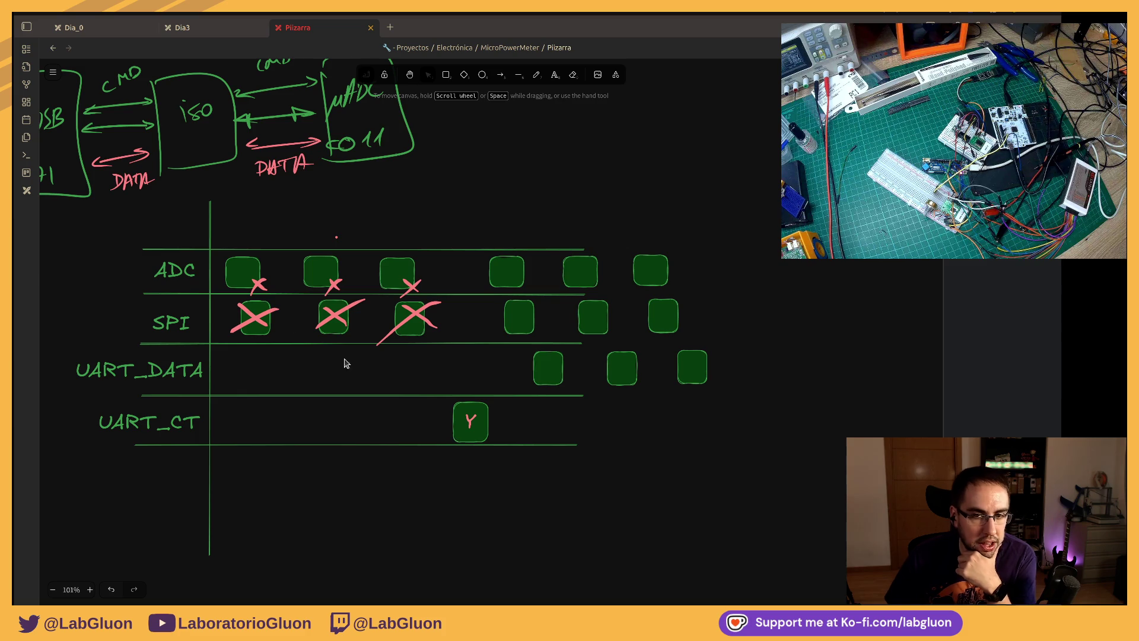
key(alt+Tab)
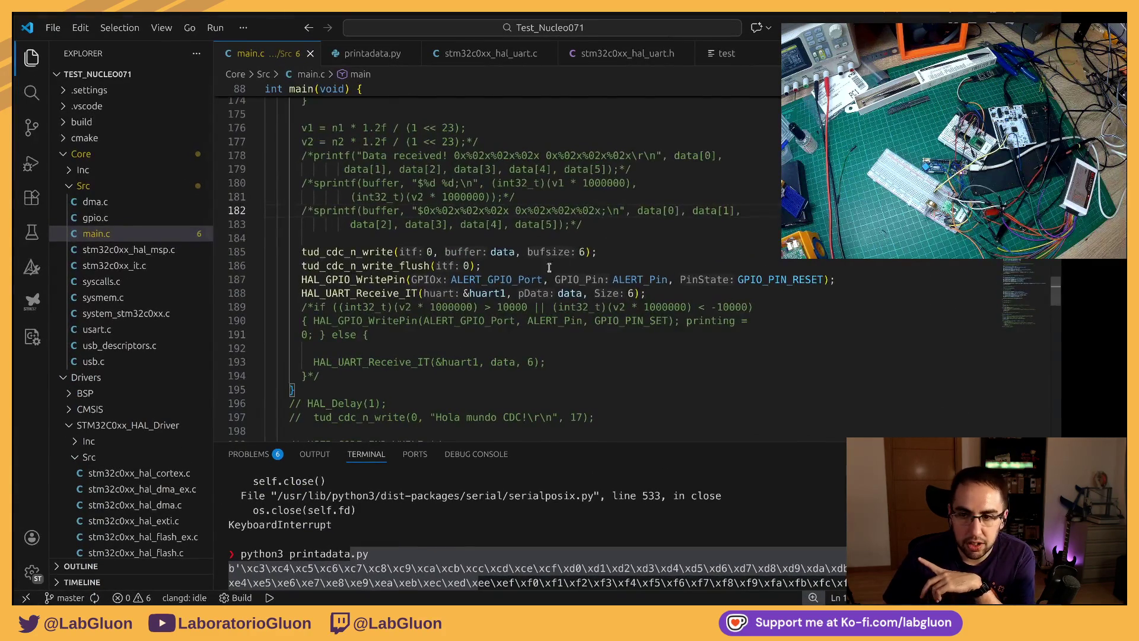
scroll(481, 237, down, 2)
scroll(481, 236, up, 4)
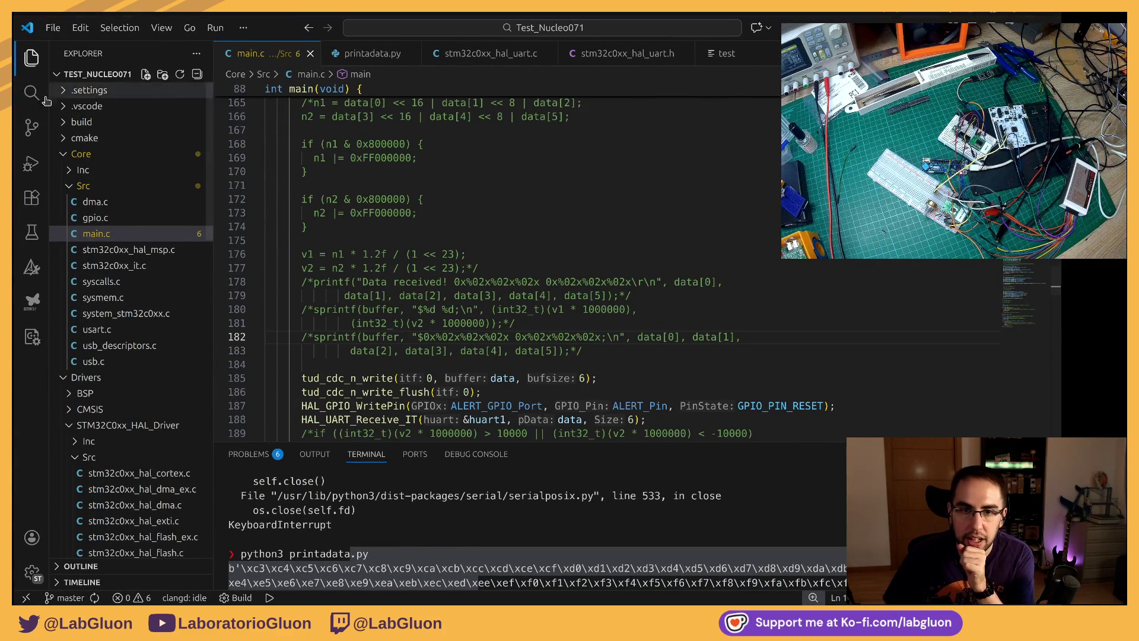
Step: Bring the Test_C011DK window to front and highlight the HAL_SPI_RxCpltCallback name on line 88
key(super)
click(606, 230)
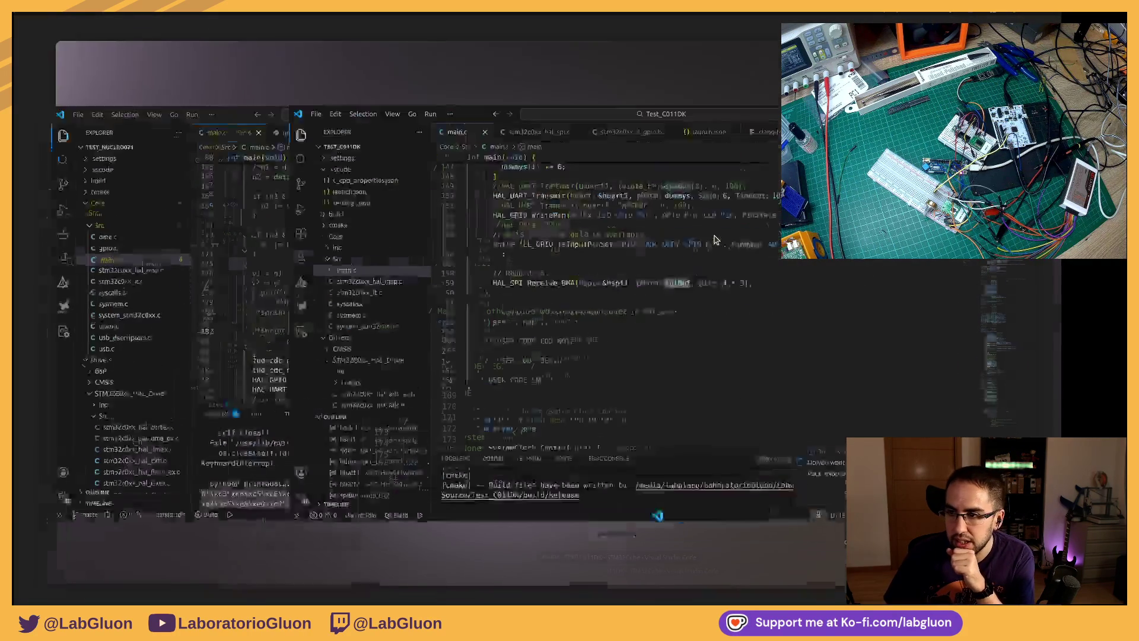
scroll(570, 250, up, 4)
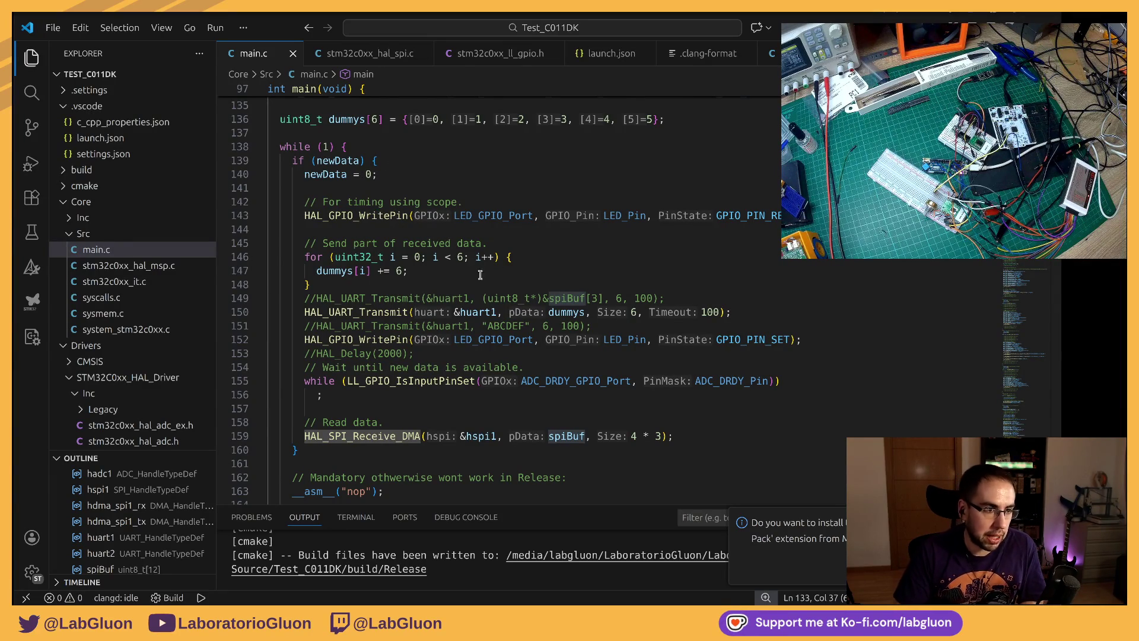
scroll(418, 299, up, 1)
scroll(392, 297, down, 2)
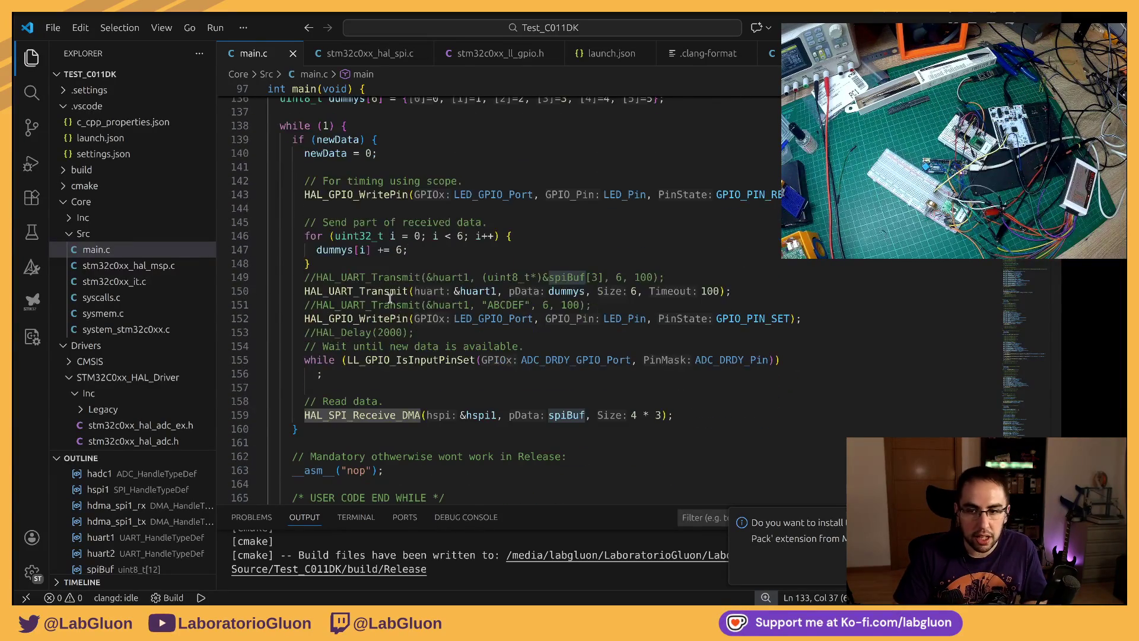
scroll(387, 261, up, 2)
scroll(392, 258, up, 4)
scroll(400, 254, up, 5)
scroll(415, 250, up, 7)
scroll(415, 249, up, 3)
double_click(348, 298)
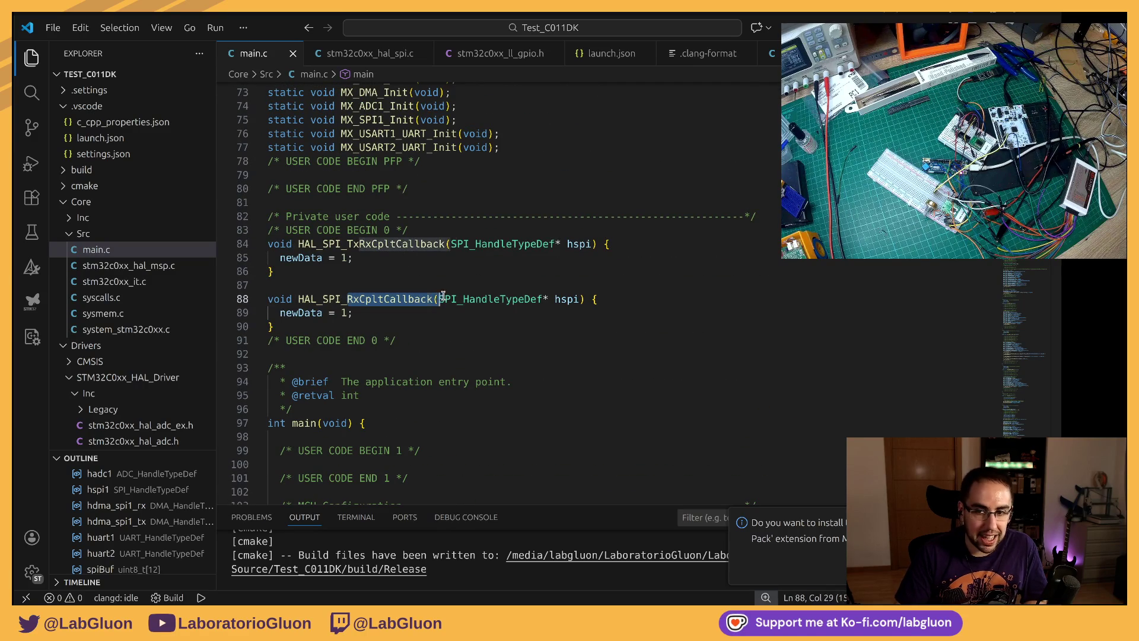
double_click(360, 298)
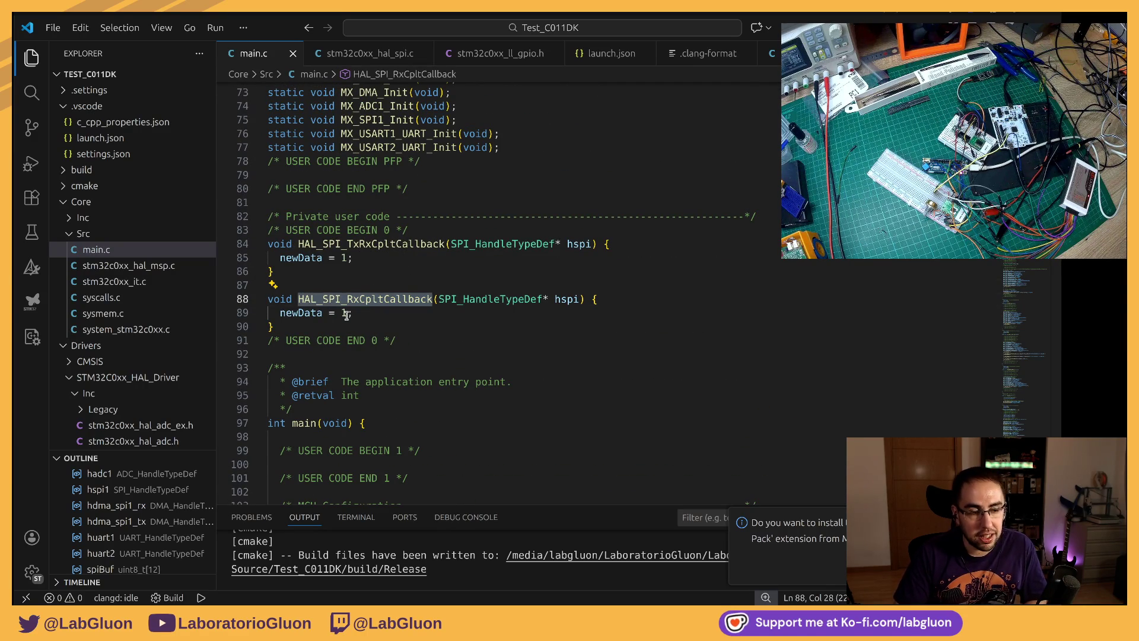
Step: Highlight newData = 1, the wait-for-new-data while loop and its LL_GPIO_IsInputPinSet call
drag(367, 315, 276, 314)
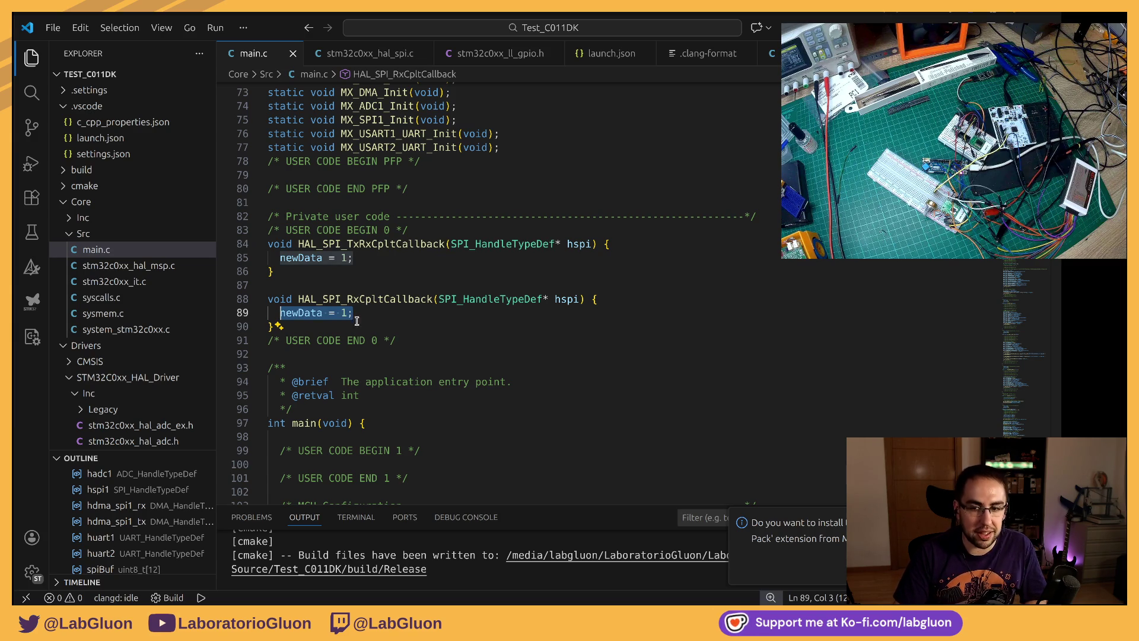
click(390, 317)
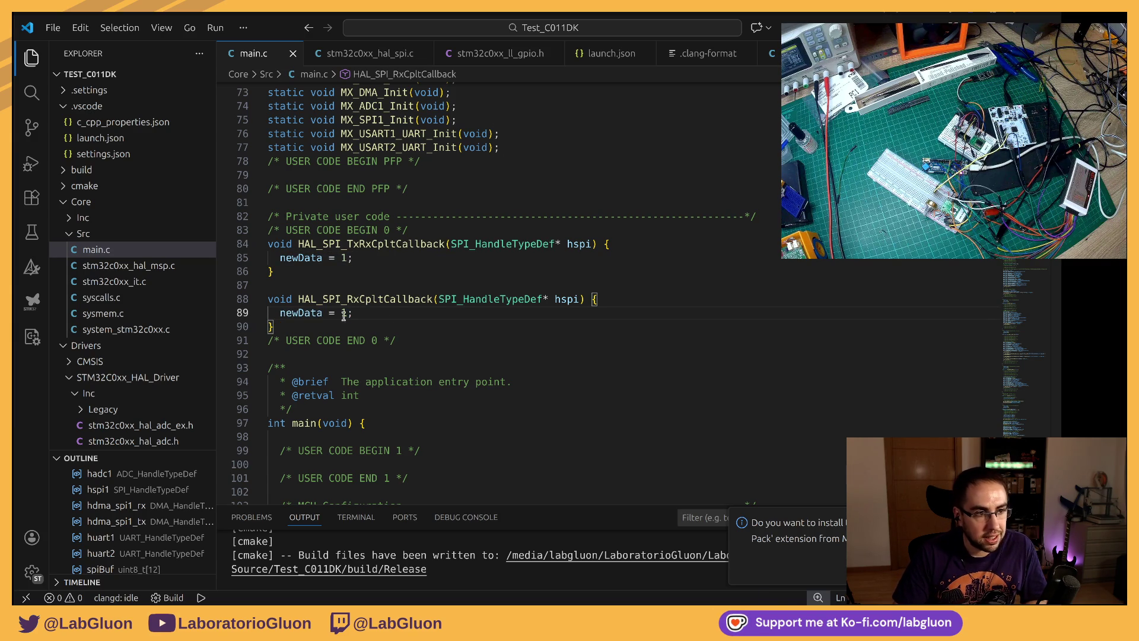
key(ctrl+shift+Left)
key(ctrl+shift+Left)
scroll(456, 348, down, 5)
scroll(445, 338, down, 5)
scroll(436, 325, down, 5)
scroll(426, 313, down, 2)
scroll(427, 312, down, 3)
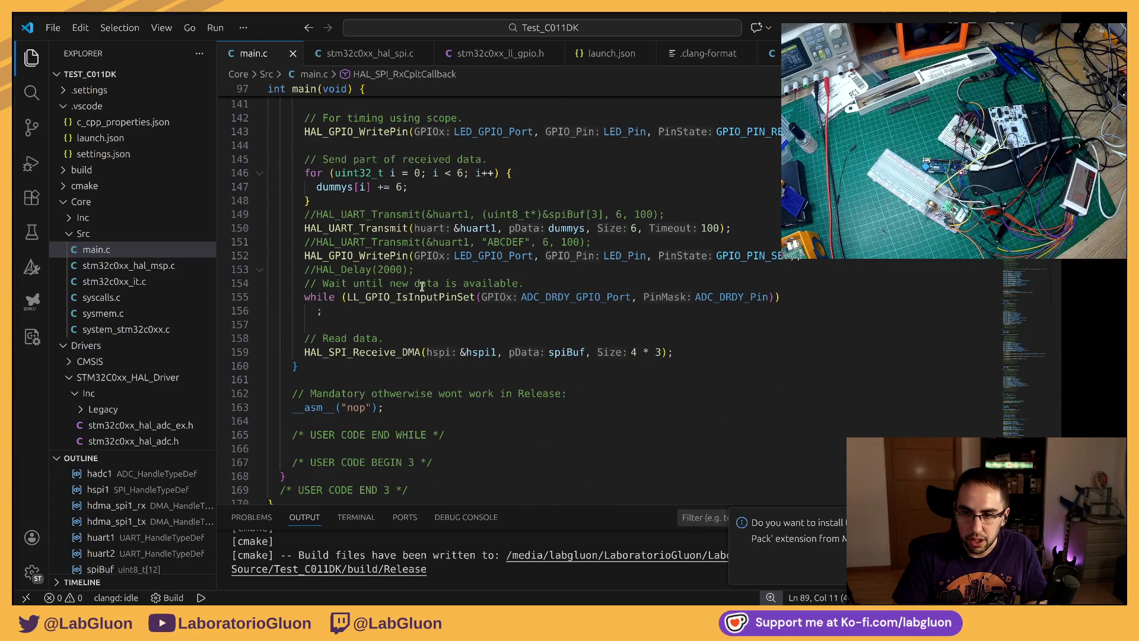
scroll(422, 285, up, 2)
scroll(478, 339, down, 2)
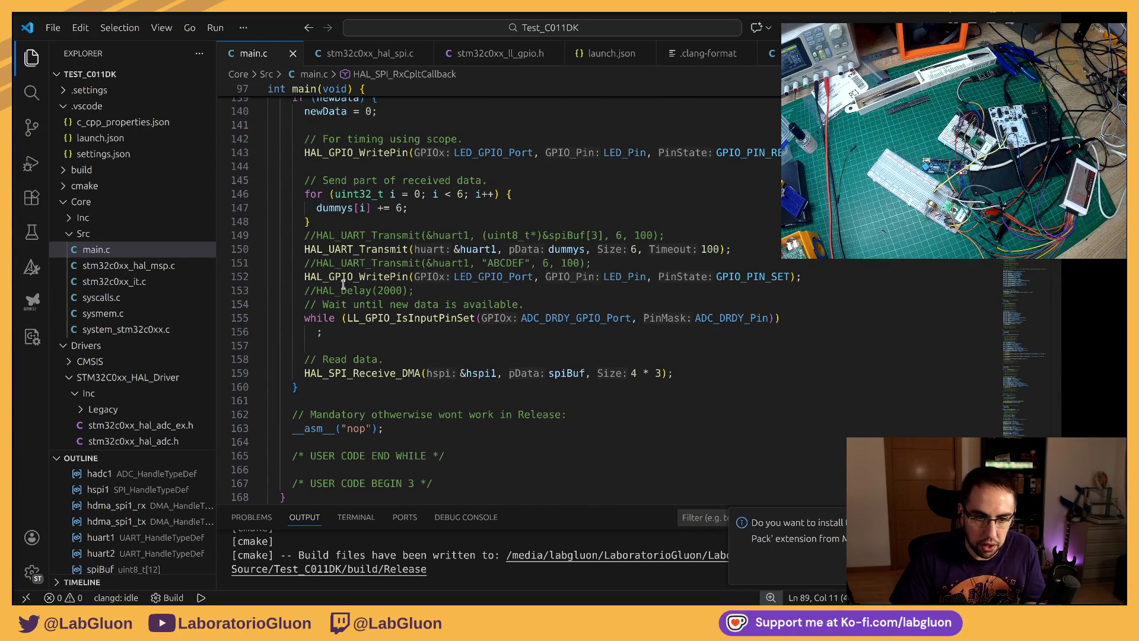
drag(305, 318, 359, 334)
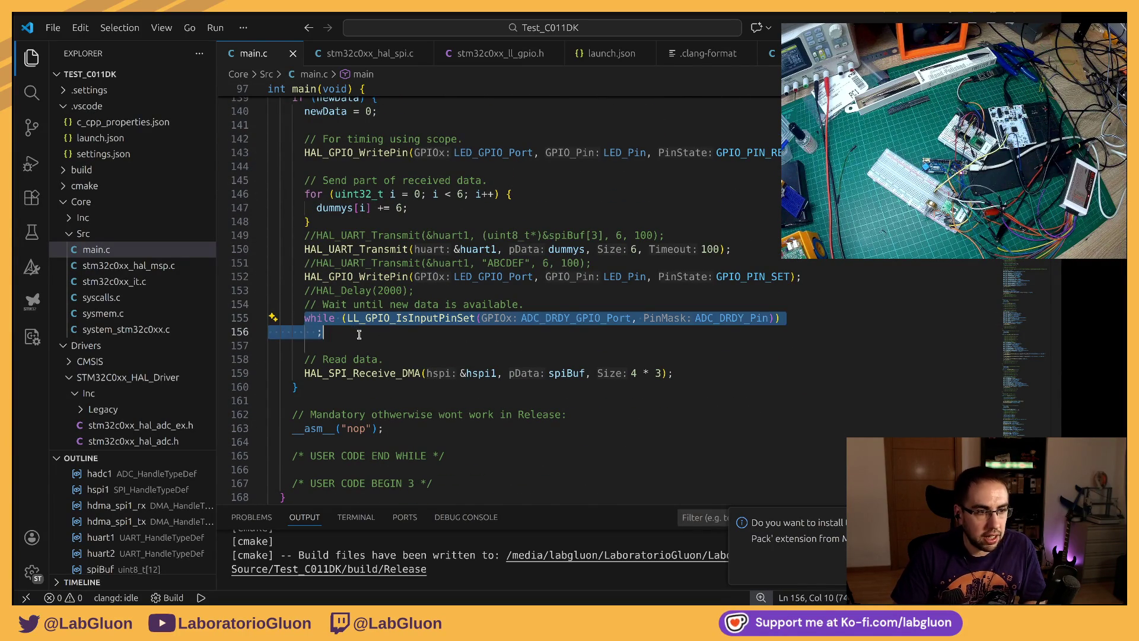
click(513, 289)
double_click(440, 318)
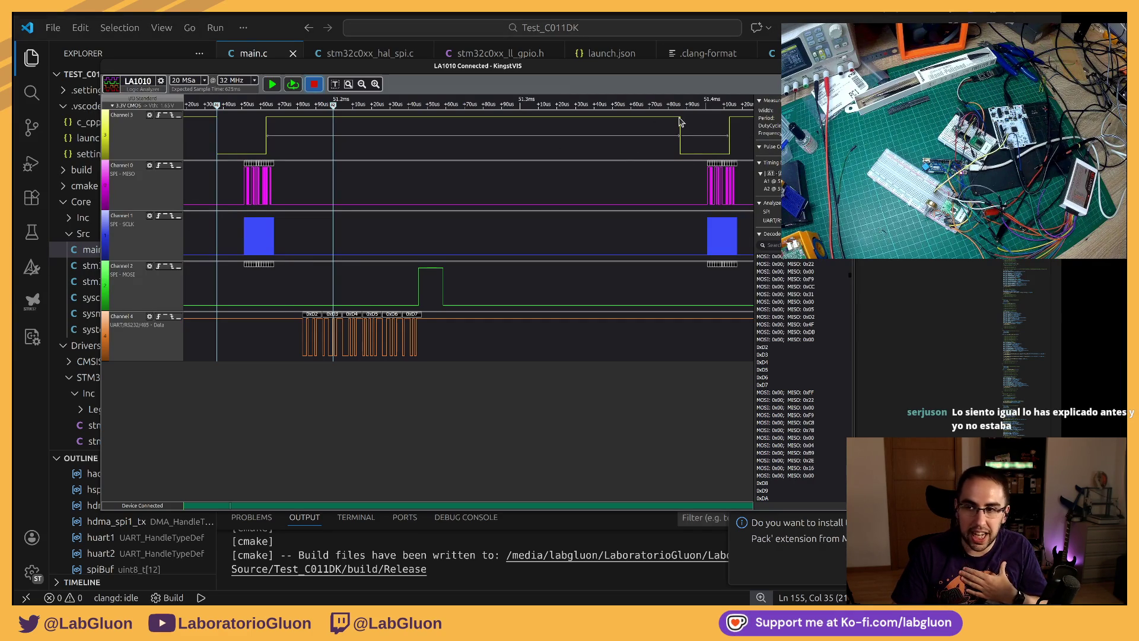
mouse_move(687, 156)
mouse_down()
mouse_move(582, 165)
mouse_move(541, 140)
mouse_move(374, 162)
mouse_up()
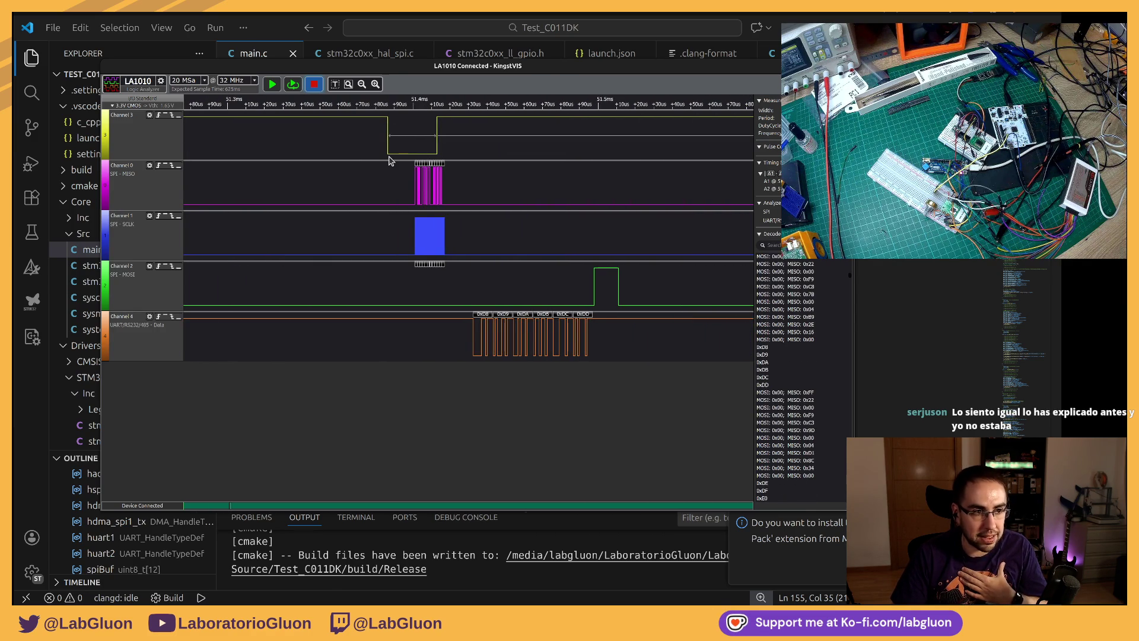
key(alt+Tab)
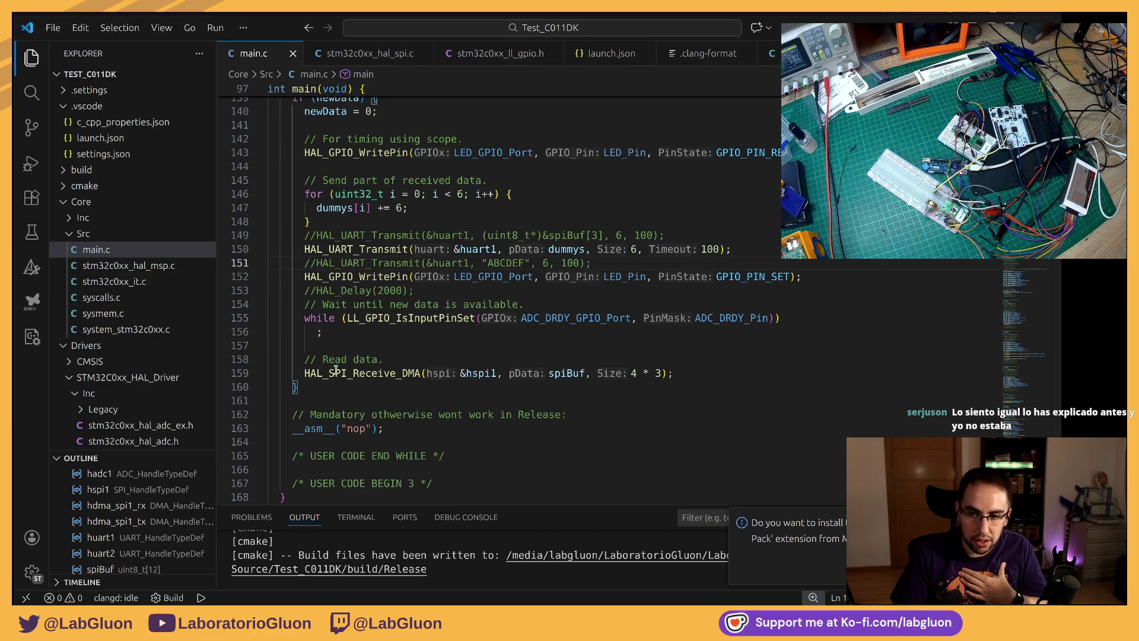
drag(304, 372, 674, 373)
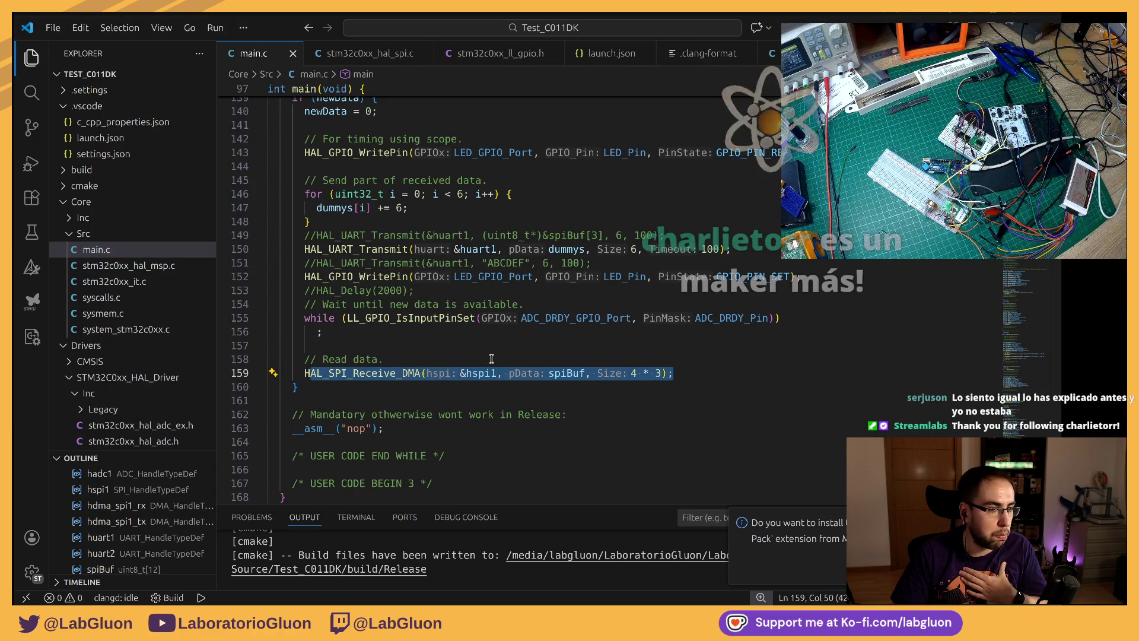
click(464, 346)
click(397, 382)
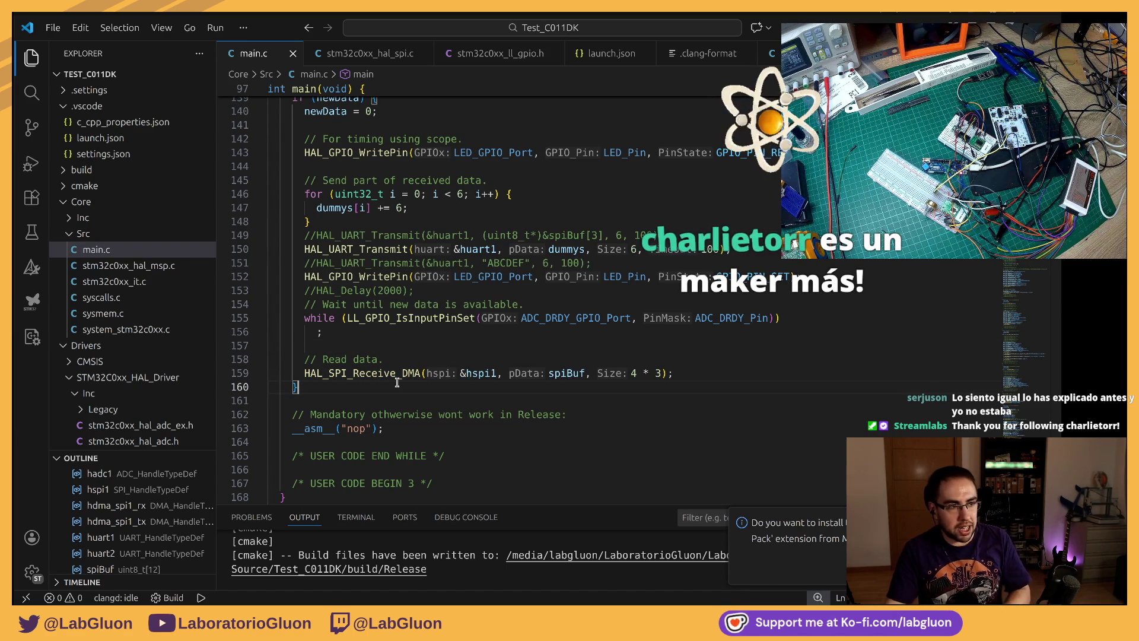
double_click(389, 372)
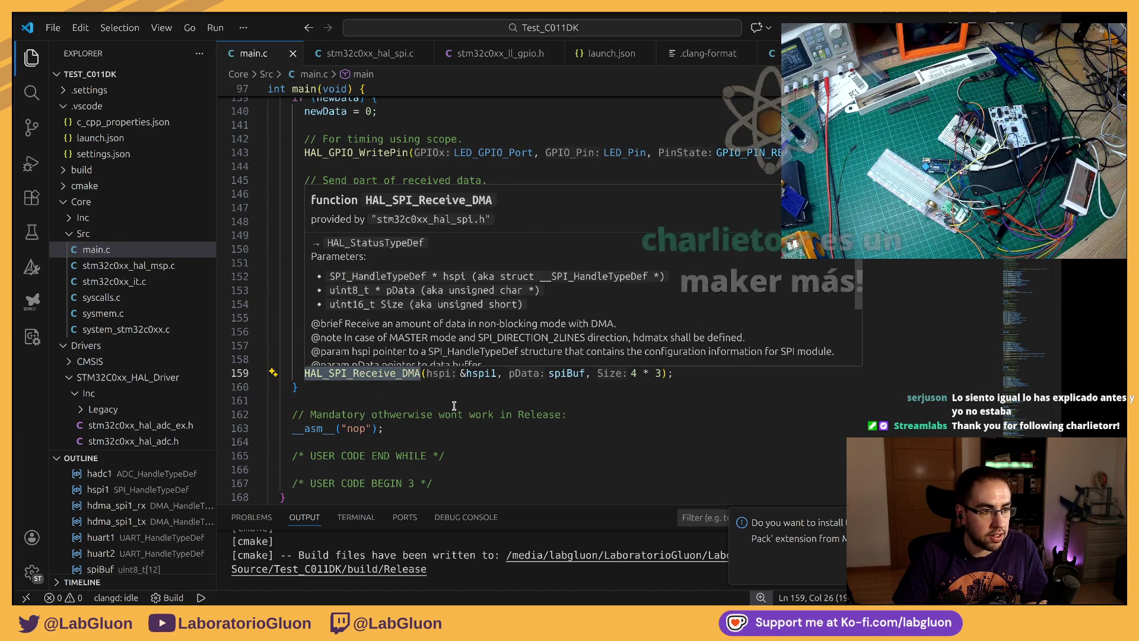
drag(632, 373, 673, 373)
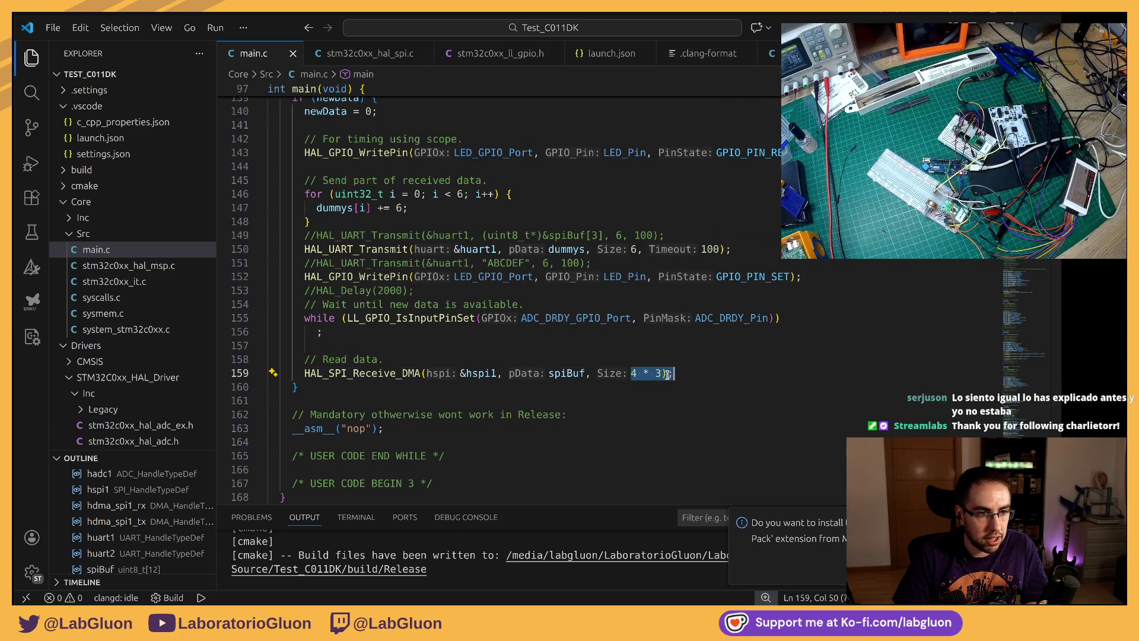
click(656, 345)
double_click(658, 374)
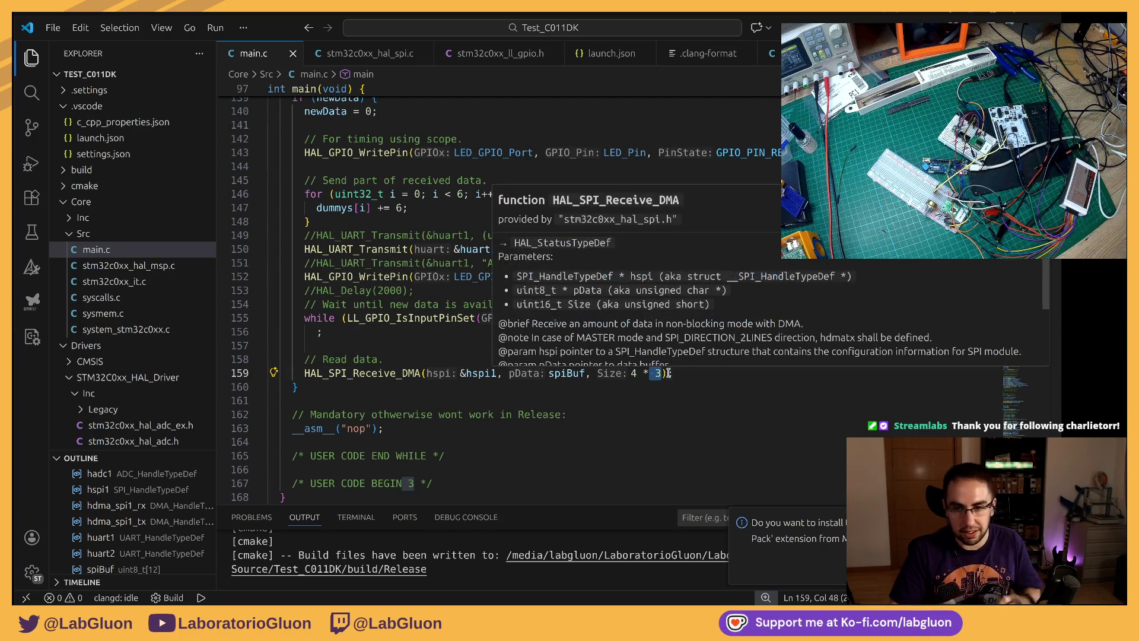
click(563, 375)
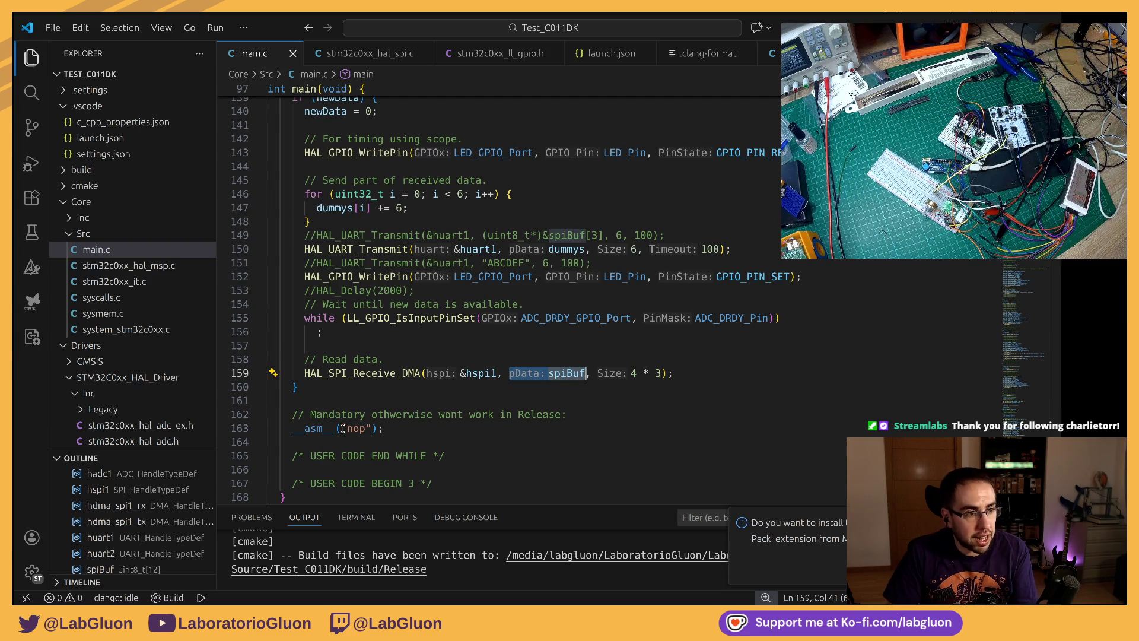
scroll(340, 428, down, 1)
scroll(330, 402, up, 5)
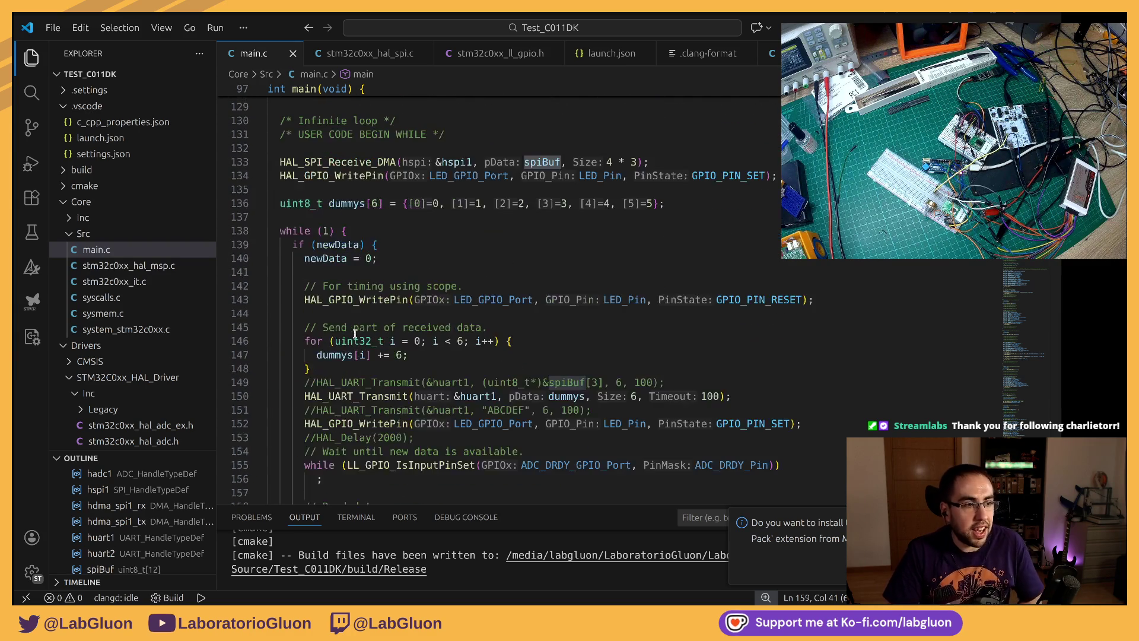
double_click(334, 244)
scroll(347, 250, up, 5)
scroll(352, 294, up, 5)
scroll(361, 356, up, 5)
scroll(368, 404, up, 5)
scroll(361, 382, down, 2)
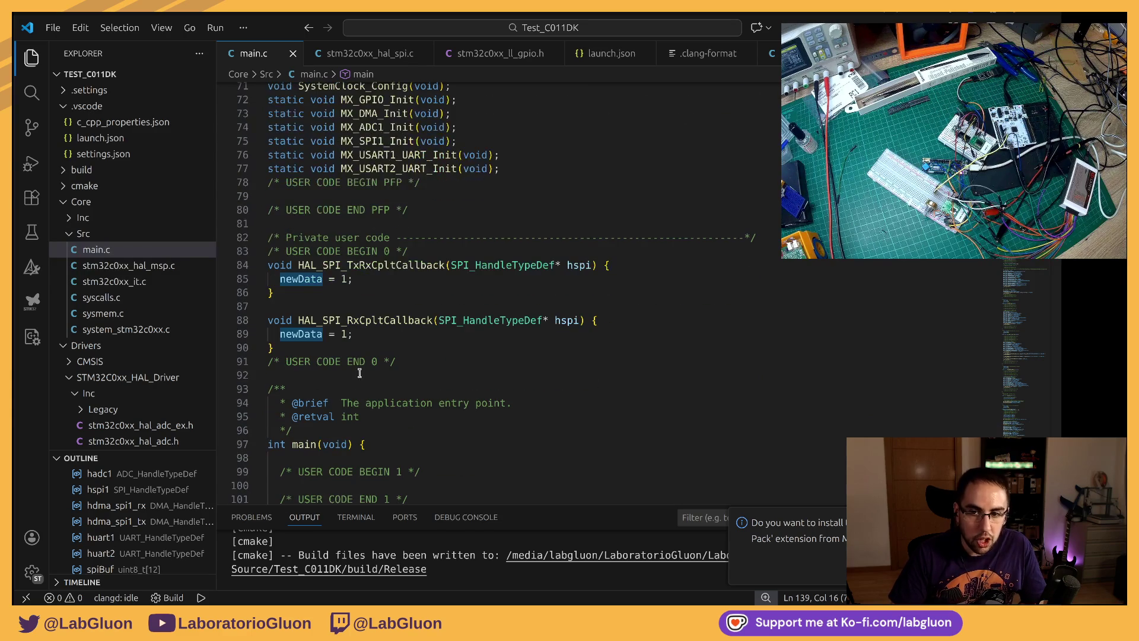
double_click(343, 318)
click(279, 291)
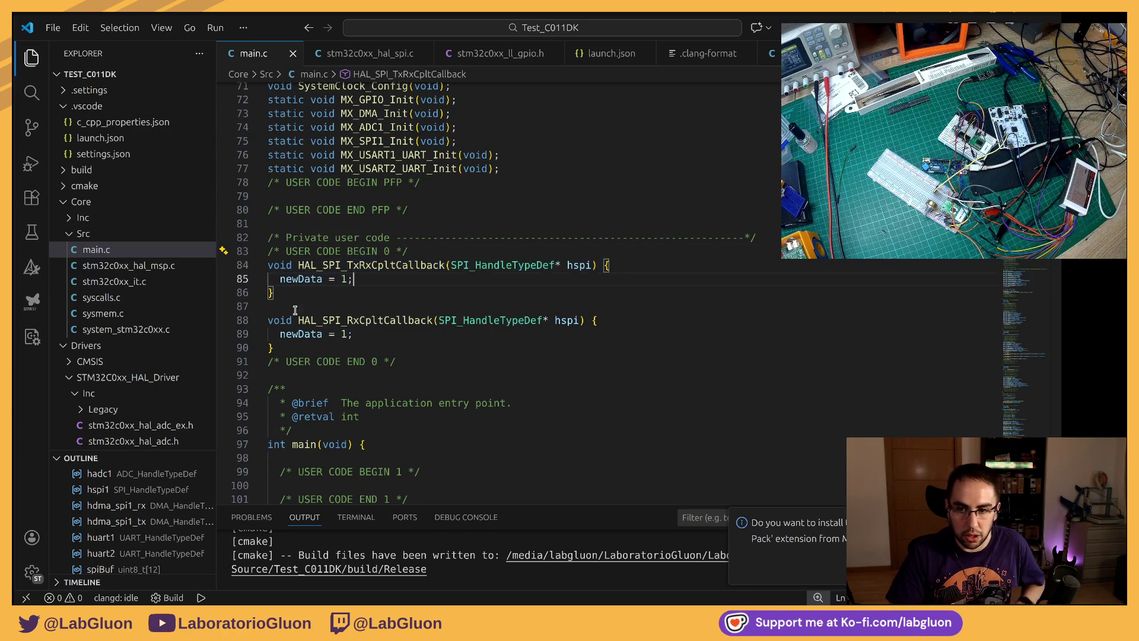
drag(278, 289, 257, 269)
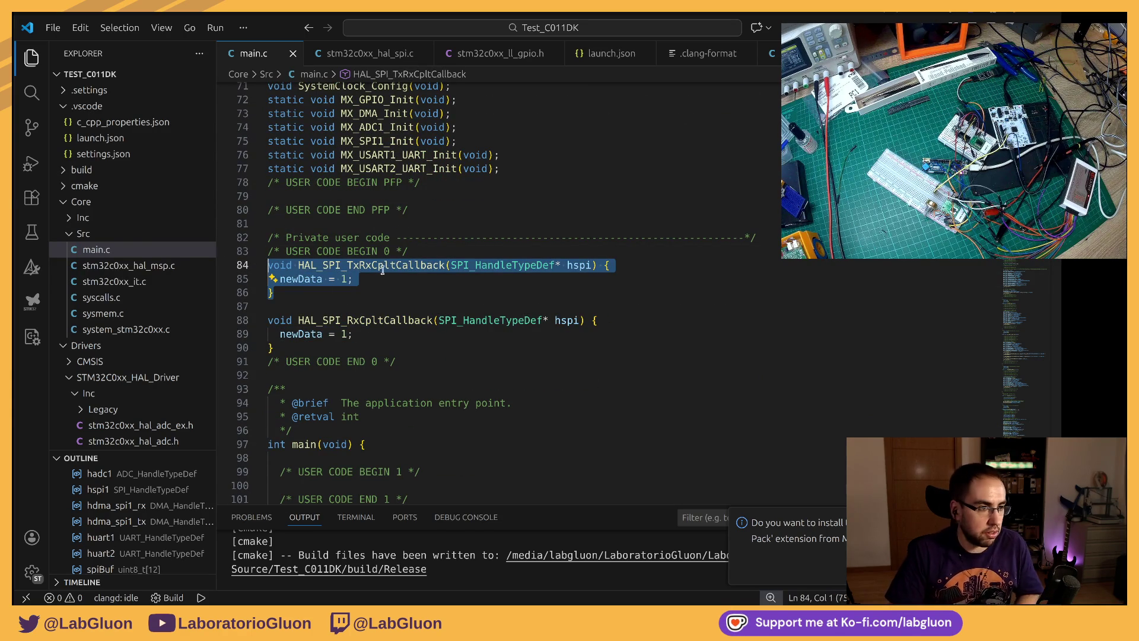
drag(348, 320, 355, 335)
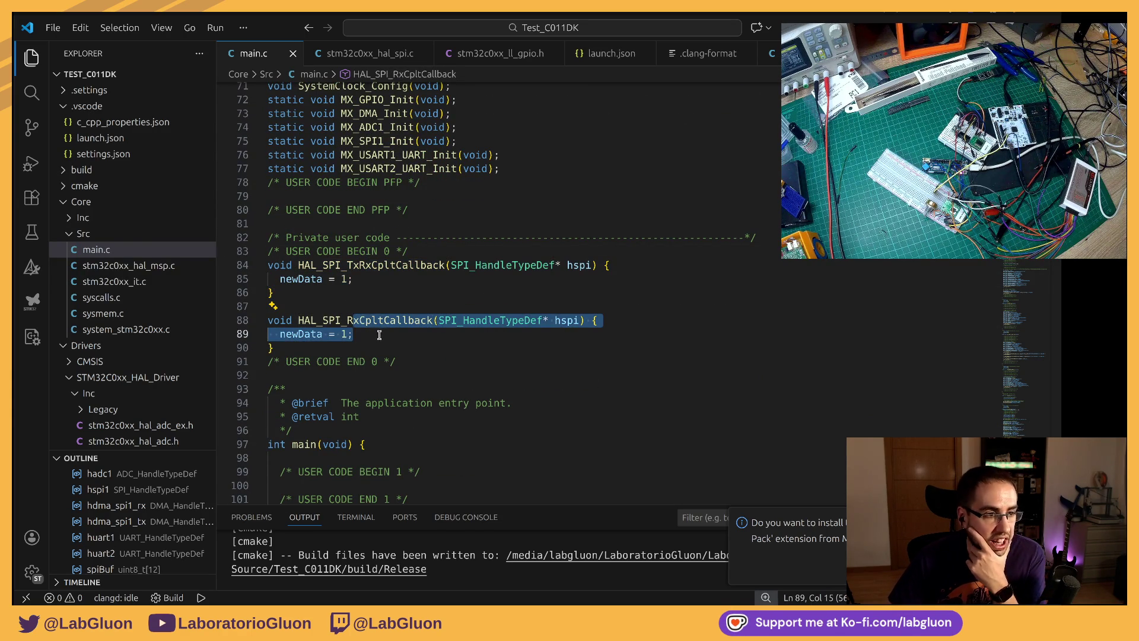
click(342, 335)
double_click(357, 321)
key(Up)
key(Up)
double_click(356, 321)
click(388, 321)
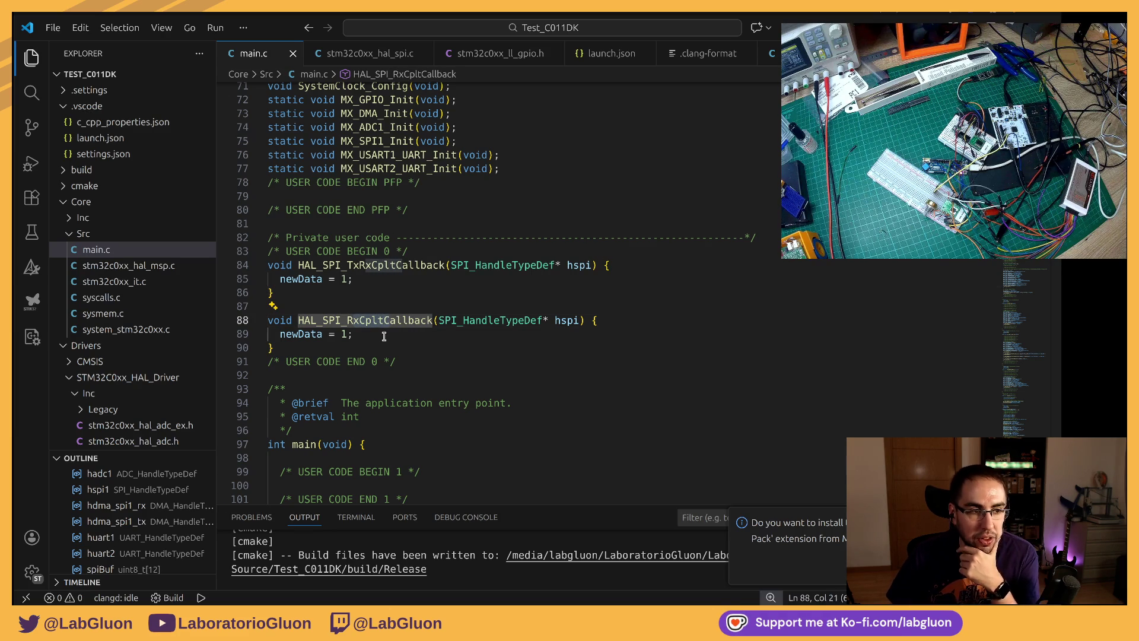
click(320, 333)
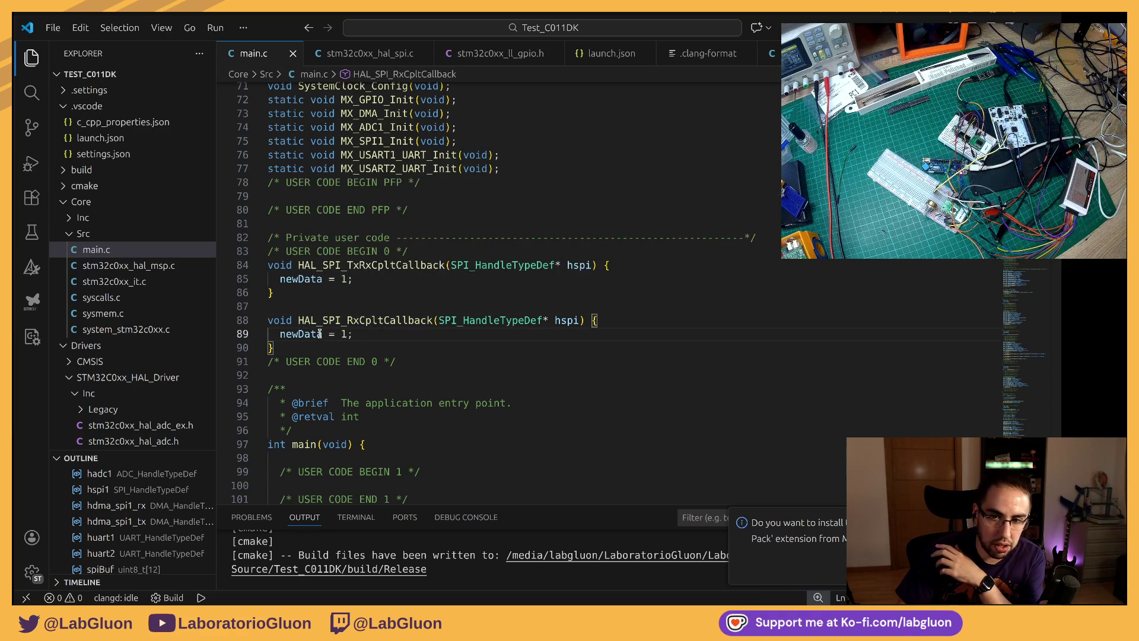
scroll(415, 344, down, 7)
scroll(416, 344, down, 7)
scroll(415, 344, down, 4)
mouse_move(304, 301)
mouse_down()
mouse_move(305, 314)
mouse_move(817, 403)
mouse_up()
scroll(353, 320, down, 2)
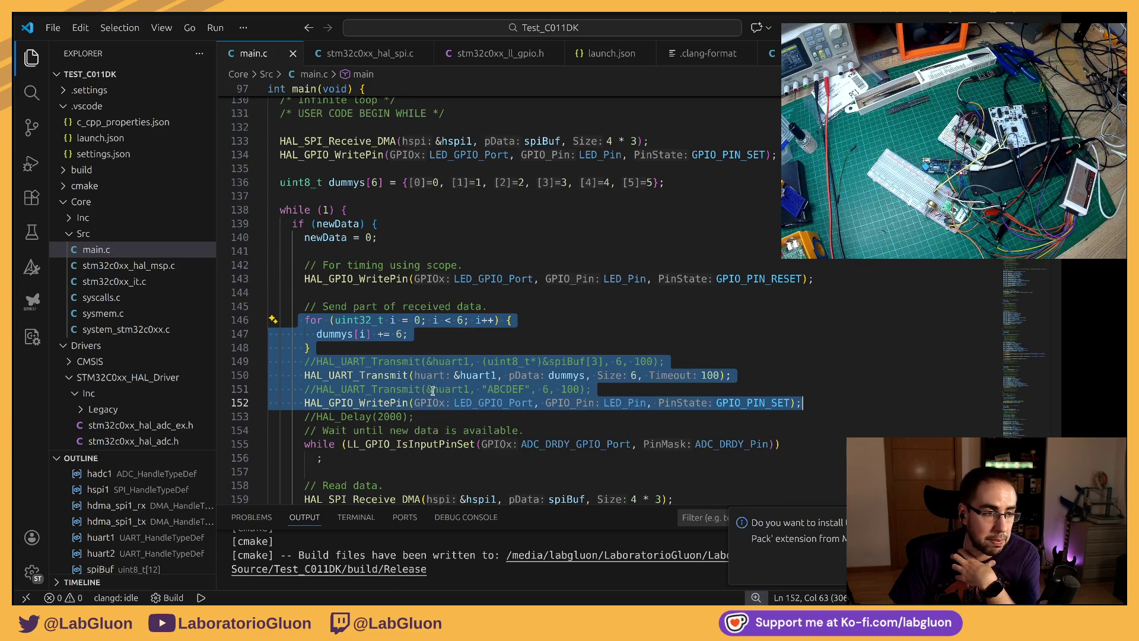
click(392, 381)
double_click(393, 381)
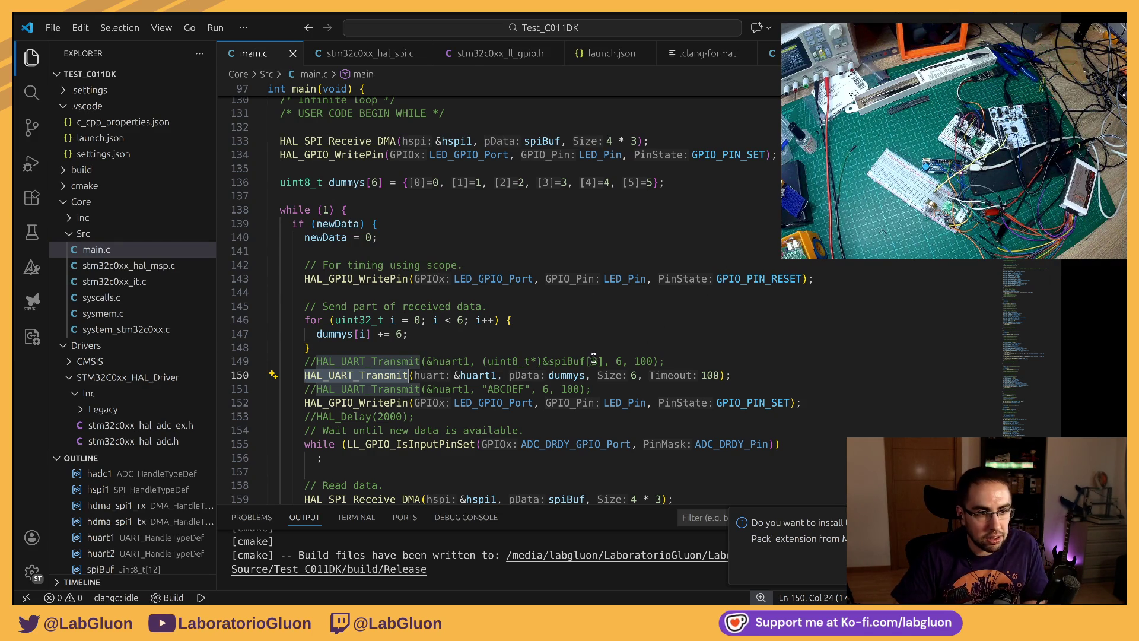
double_click(566, 374)
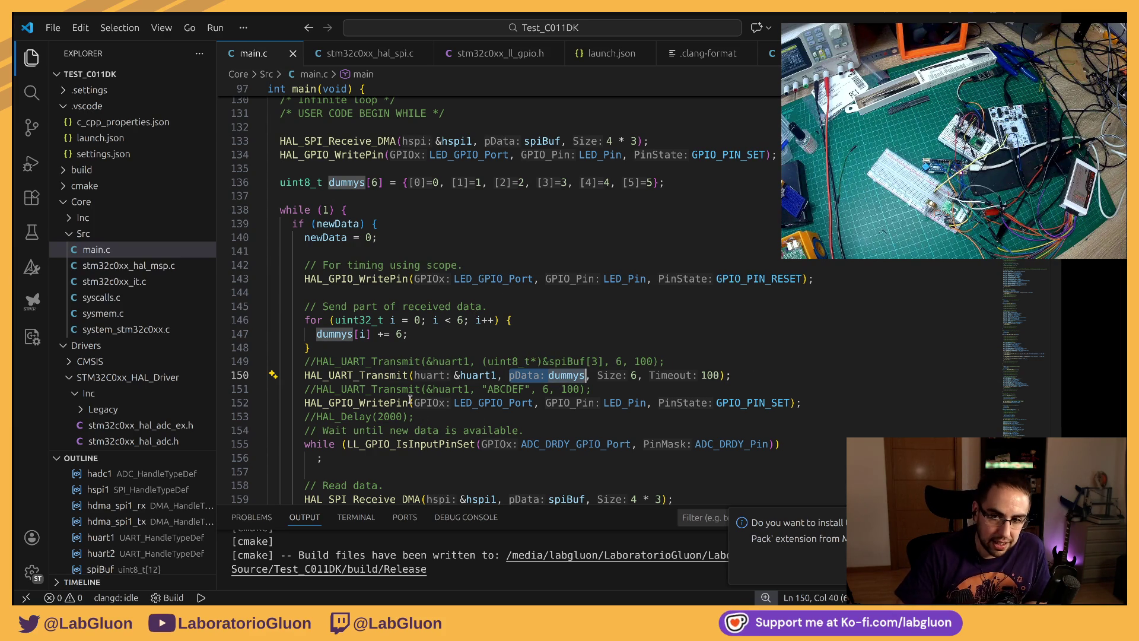
mouse_move(575, 444)
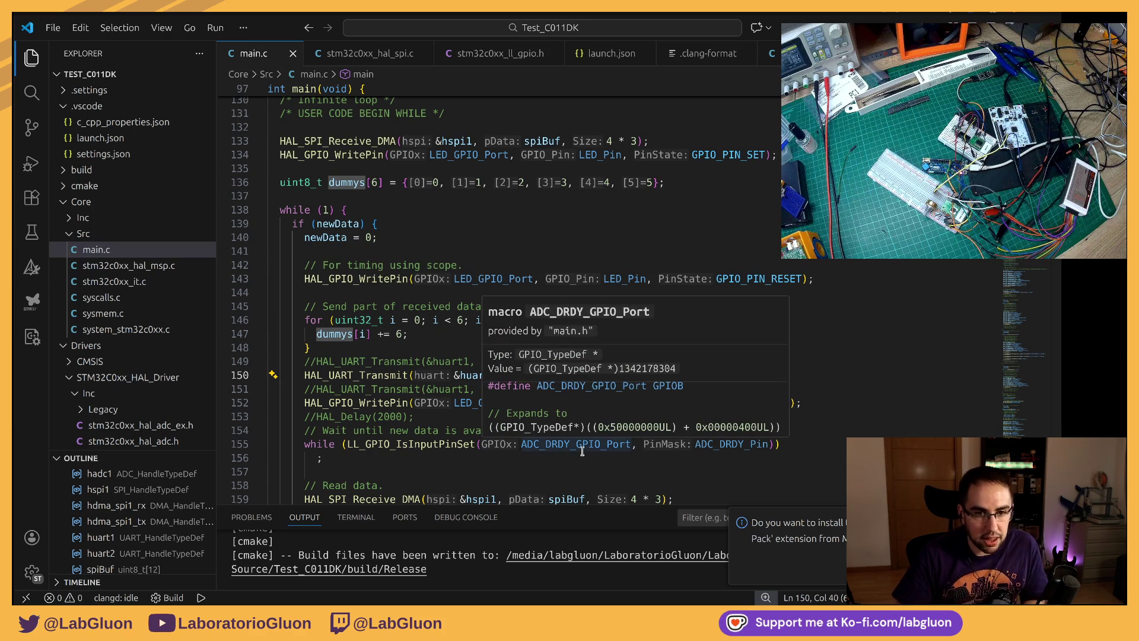
key(alt+Tab)
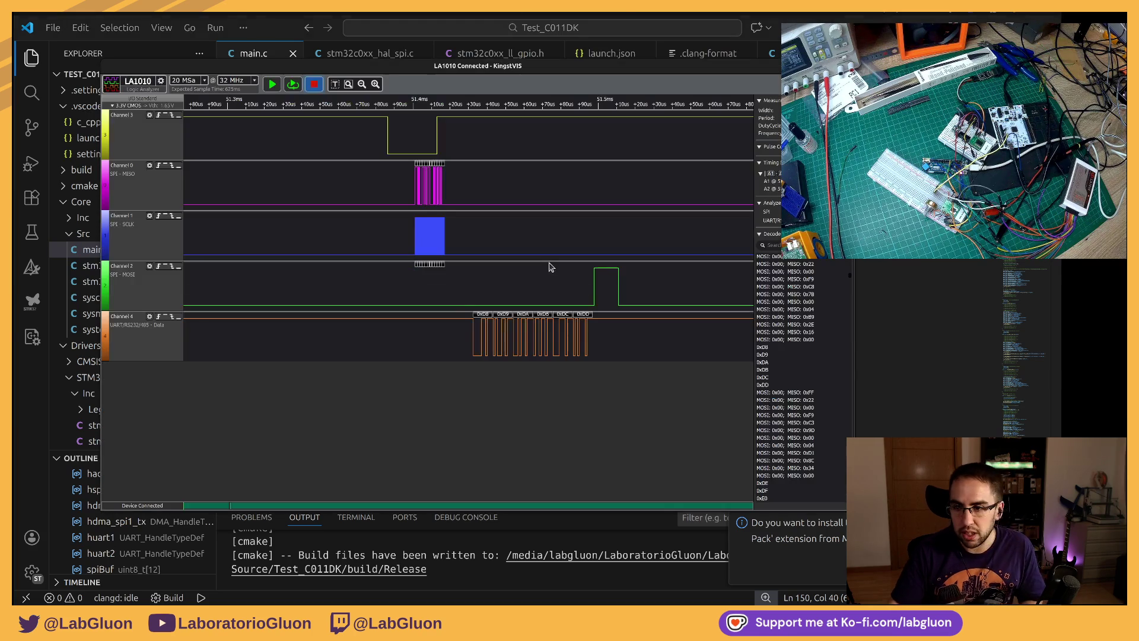
key(alt+Tab)
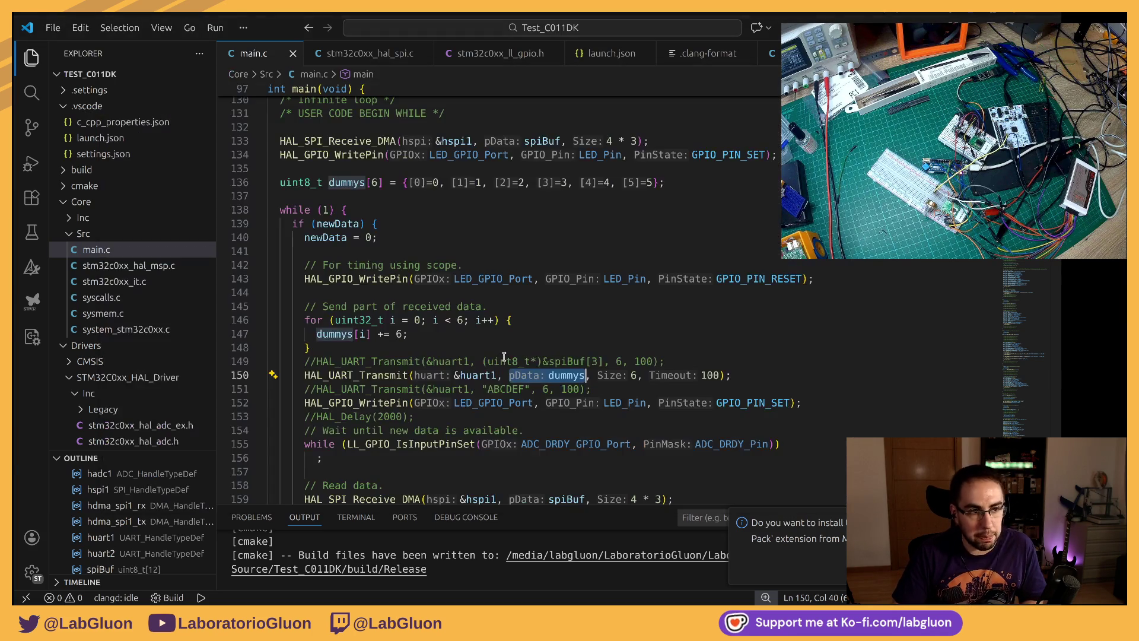
key(Home)
key(ctrl+shift+Right)
double_click(553, 377)
scroll(383, 341, up, 2)
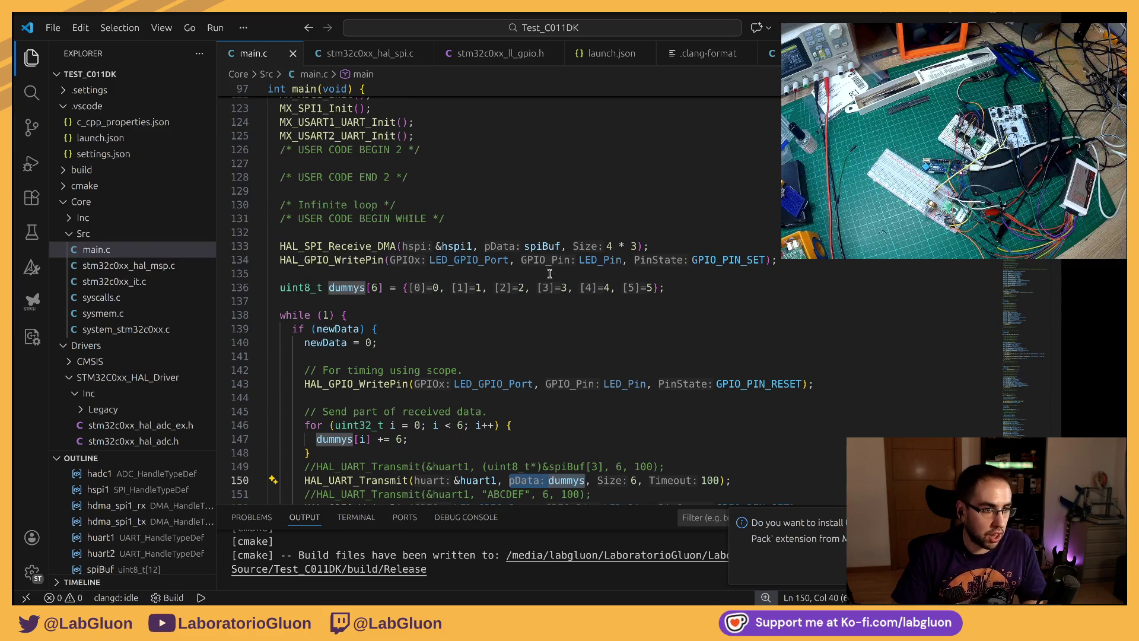
double_click(545, 246)
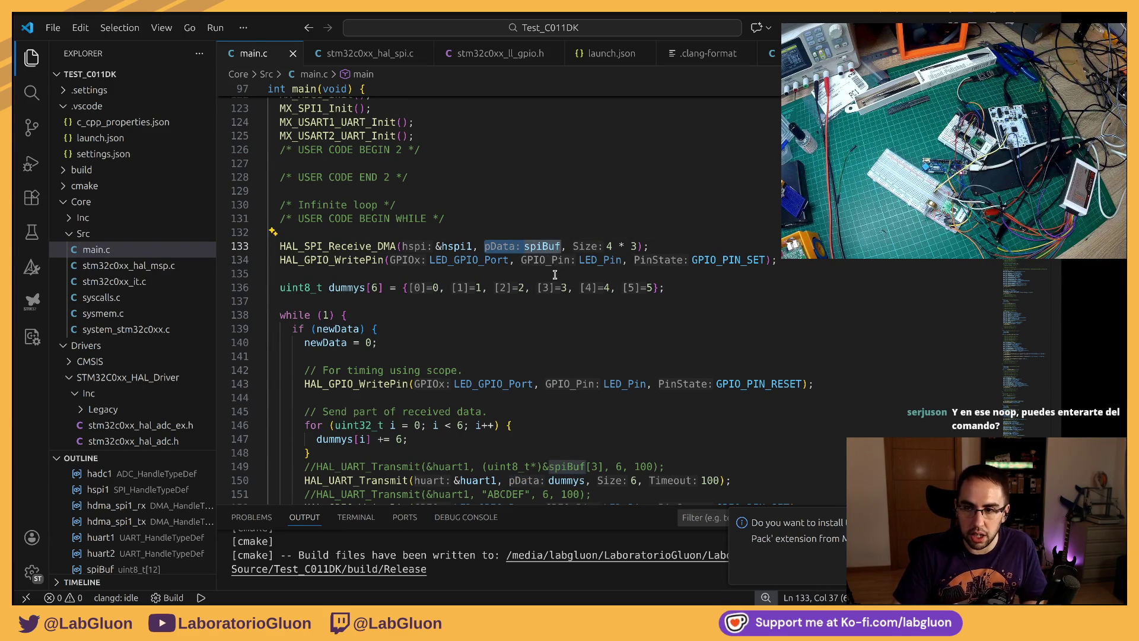
scroll(559, 383, down, 2)
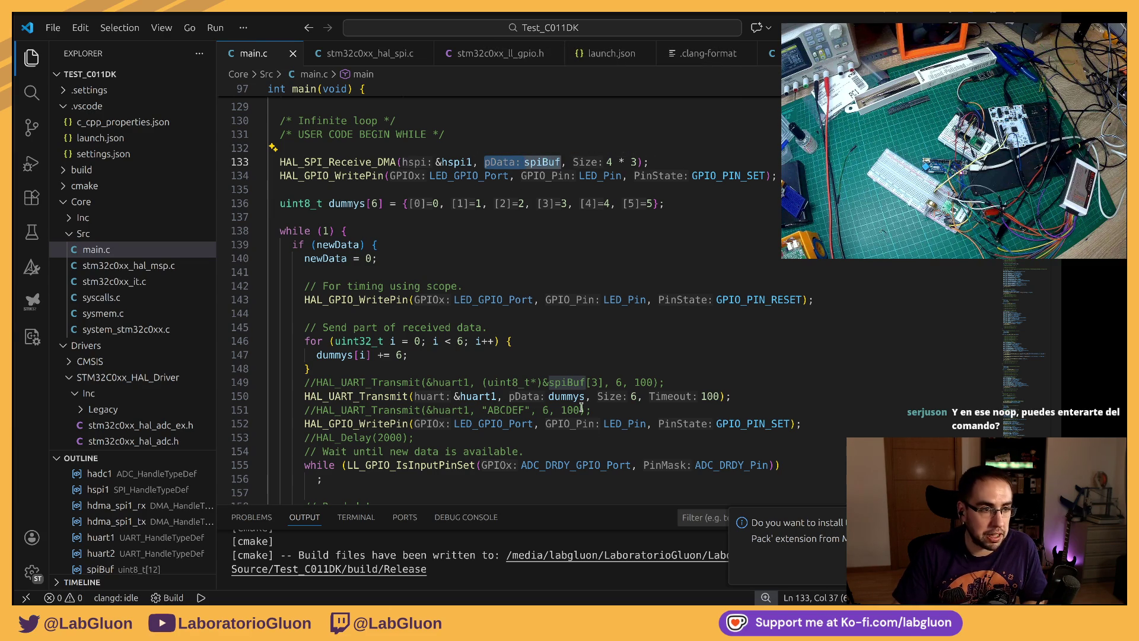
click(560, 397)
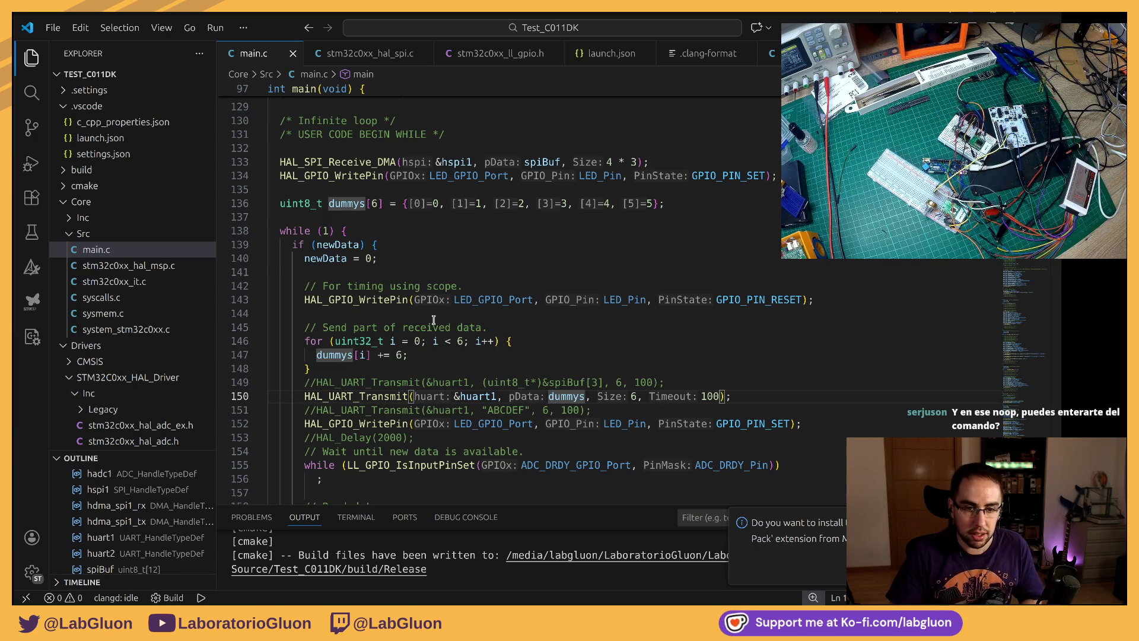
scroll(434, 321, down, 2)
scroll(383, 319, down, 4)
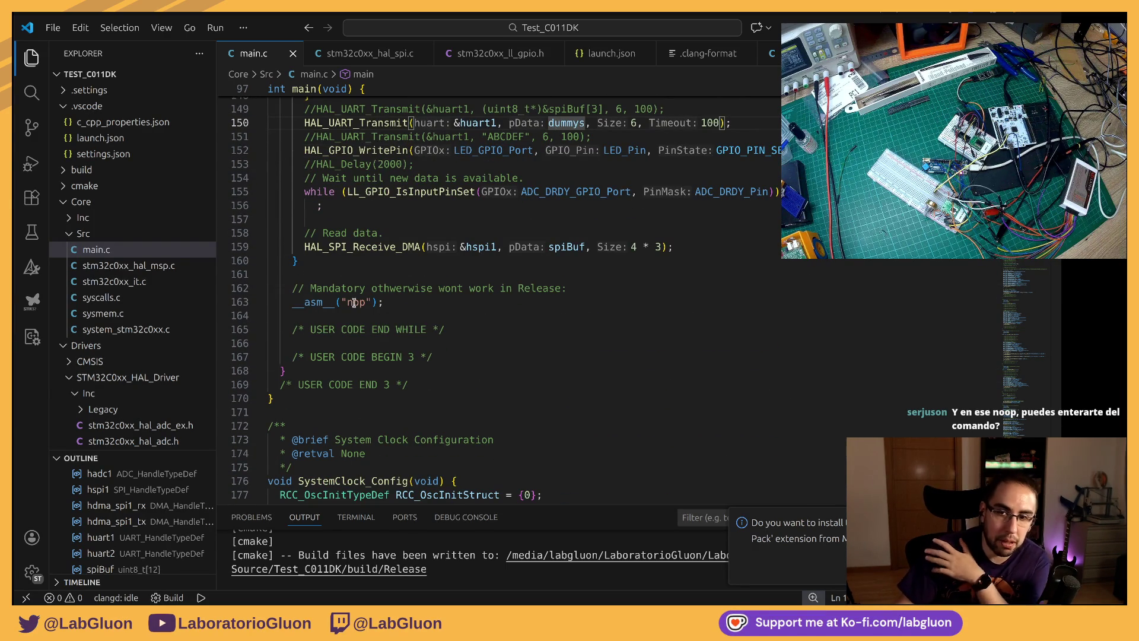
scroll(356, 307, up, 3)
scroll(365, 329, up, 4)
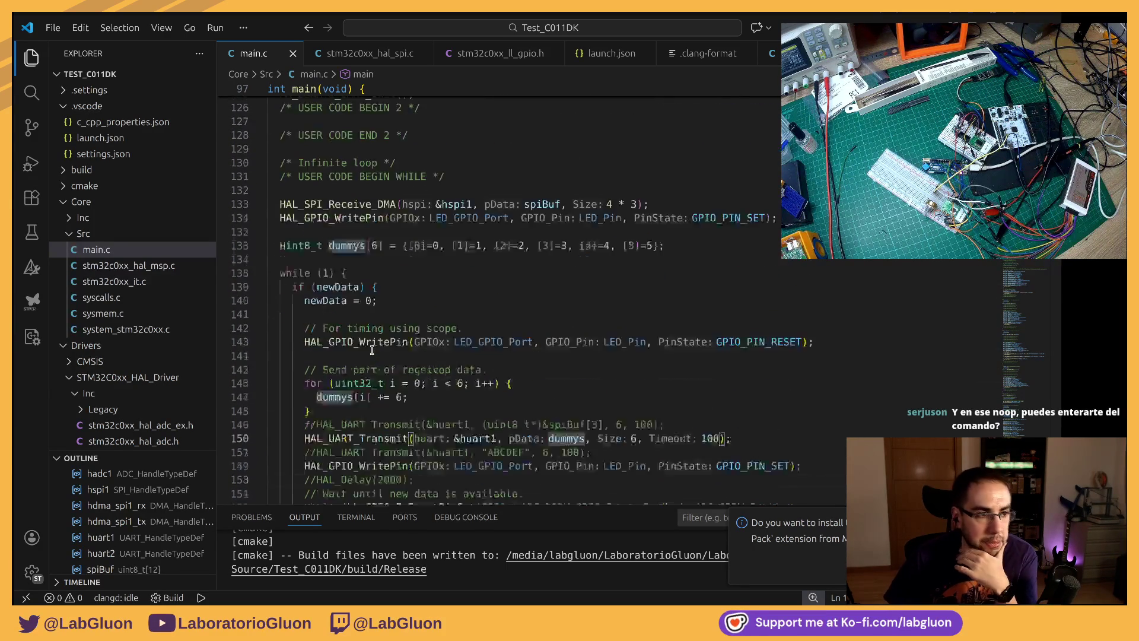
scroll(373, 350, up, 2)
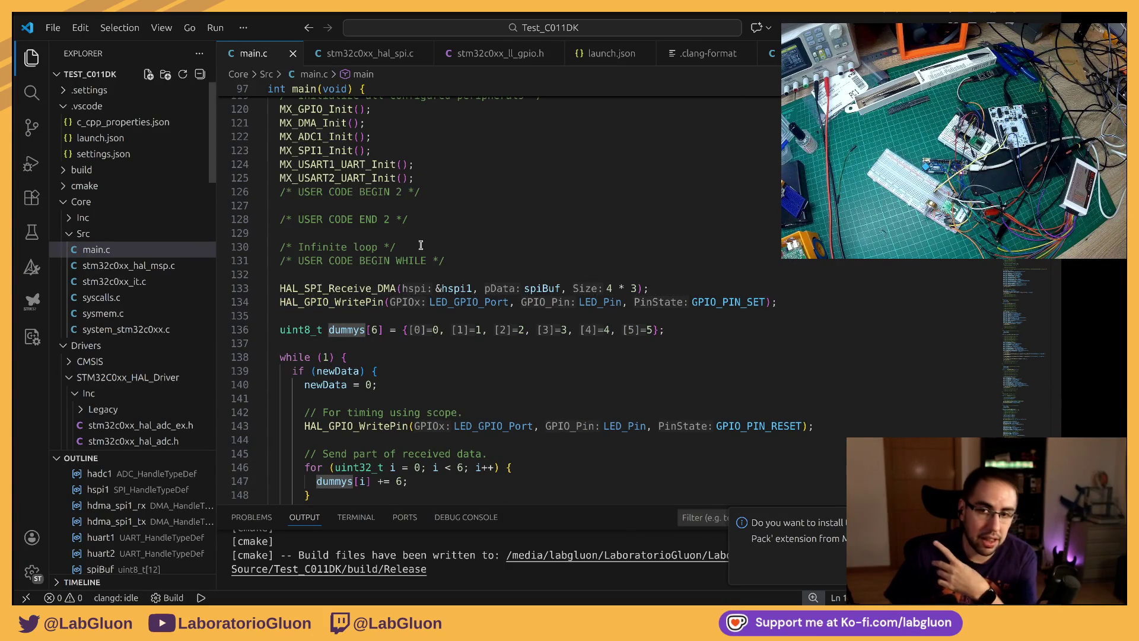
scroll(382, 383, up, 3)
scroll(392, 394, up, 4)
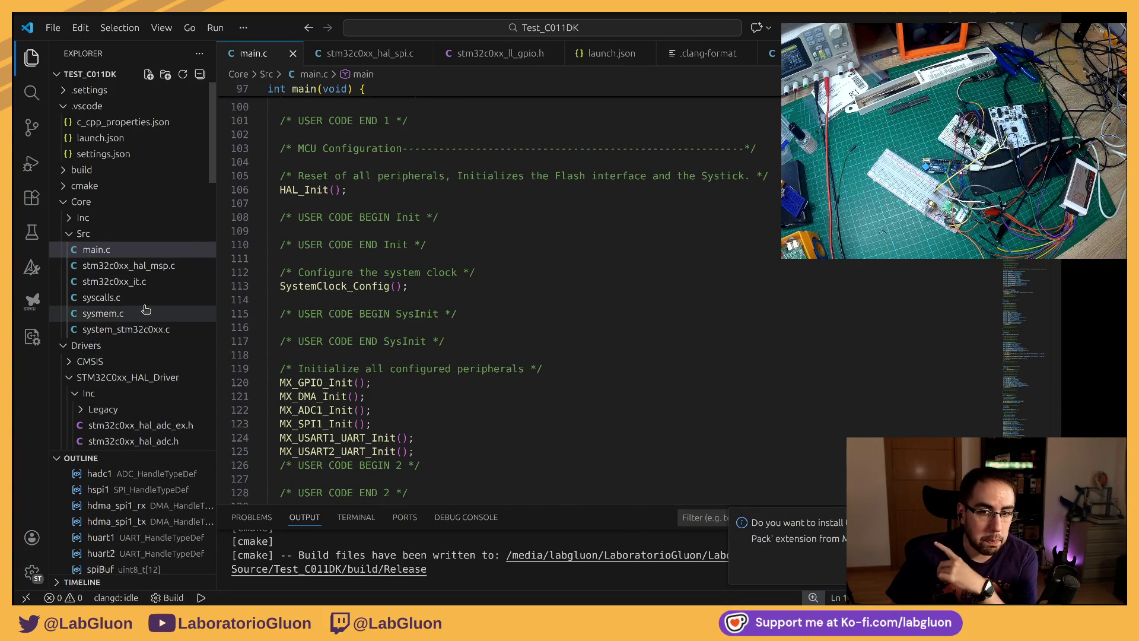
scroll(530, 354, down, 5)
scroll(529, 354, down, 5)
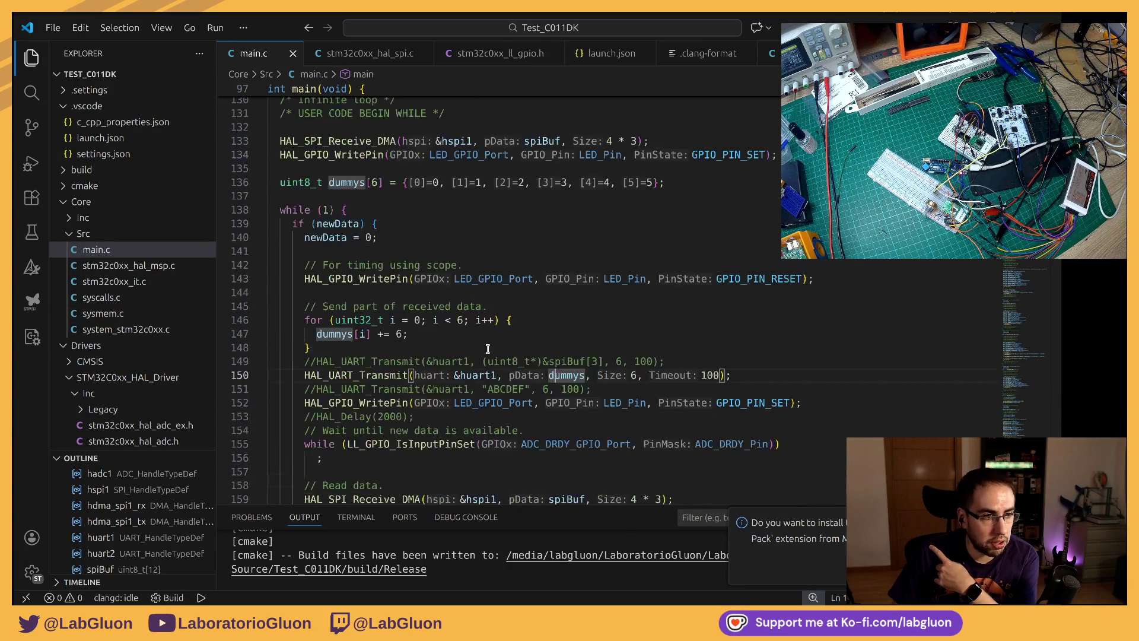
click(310, 210)
drag(294, 223, 502, 347)
scroll(502, 348, down, 2)
click(360, 161)
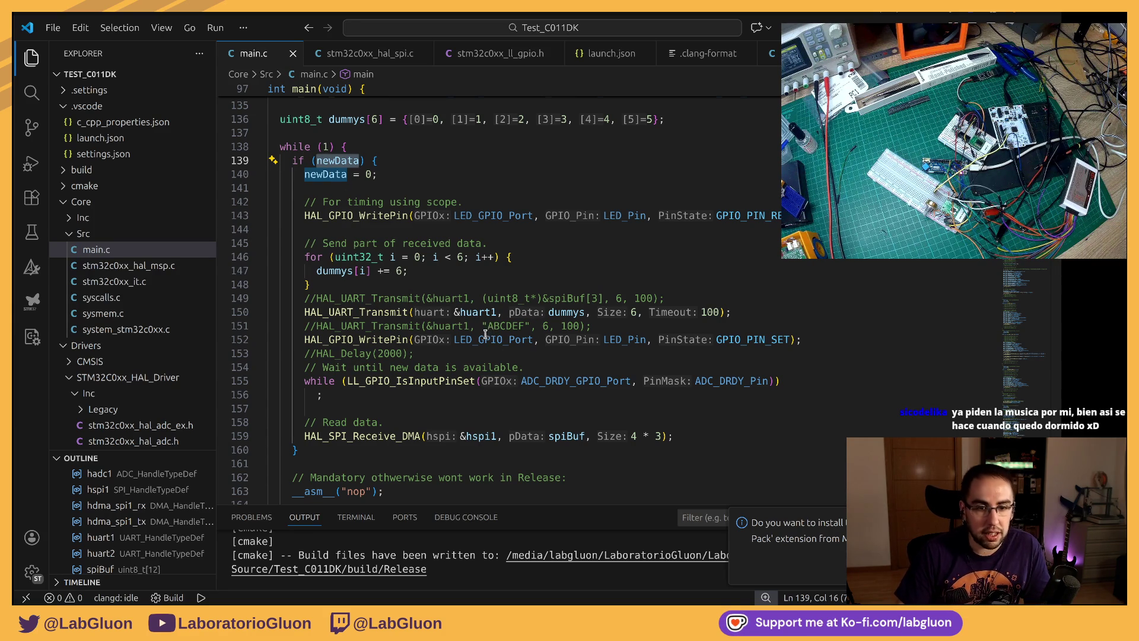
scroll(455, 339, down, 3)
scroll(454, 339, up, 3)
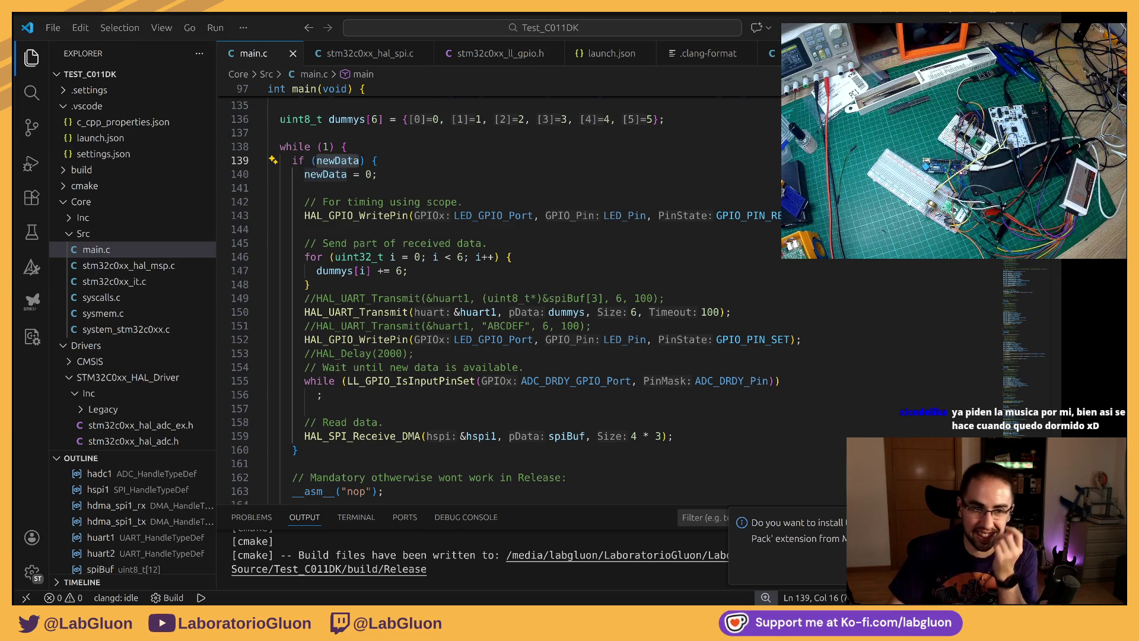
click(549, 178)
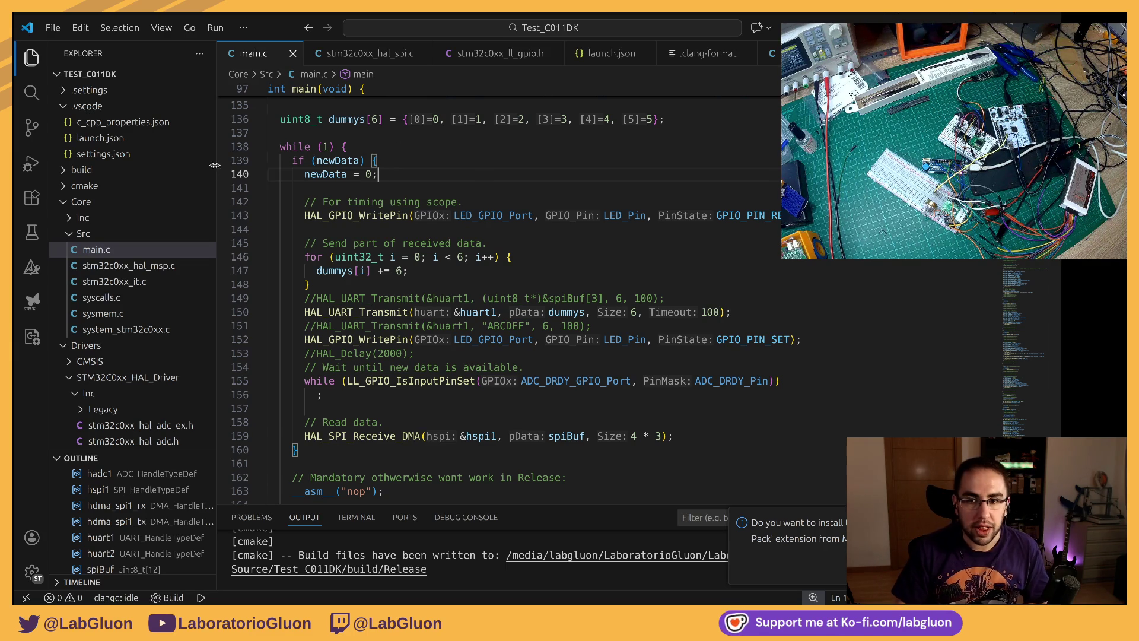
scroll(429, 380, down, 3)
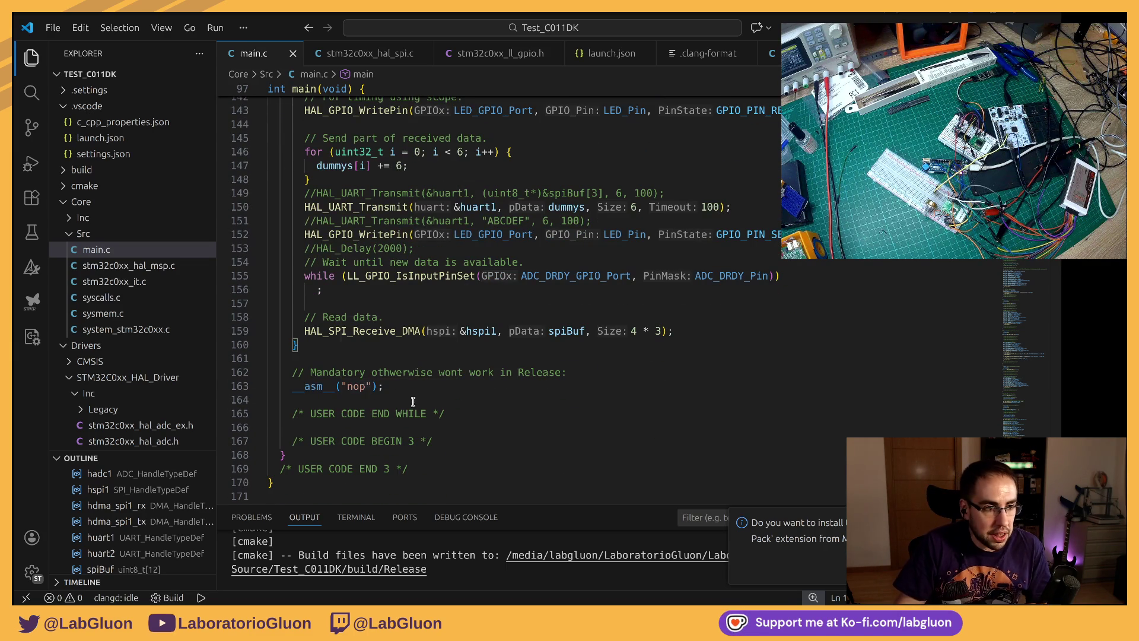
drag(397, 392, 304, 375)
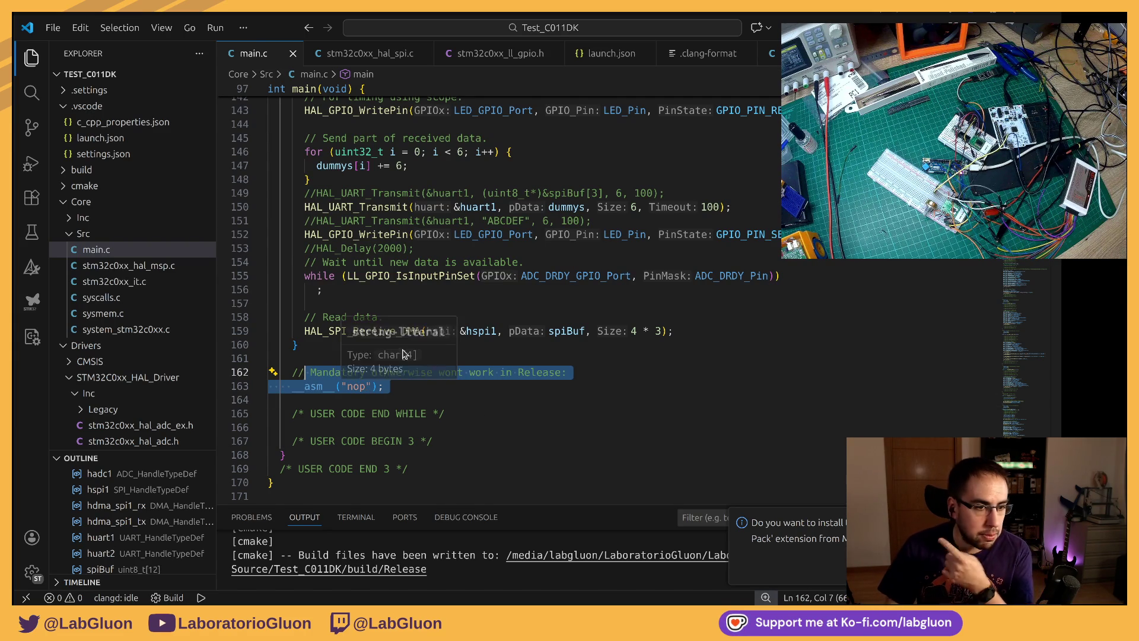
scroll(441, 312, up, 4)
scroll(441, 307, up, 2)
scroll(440, 307, up, 1)
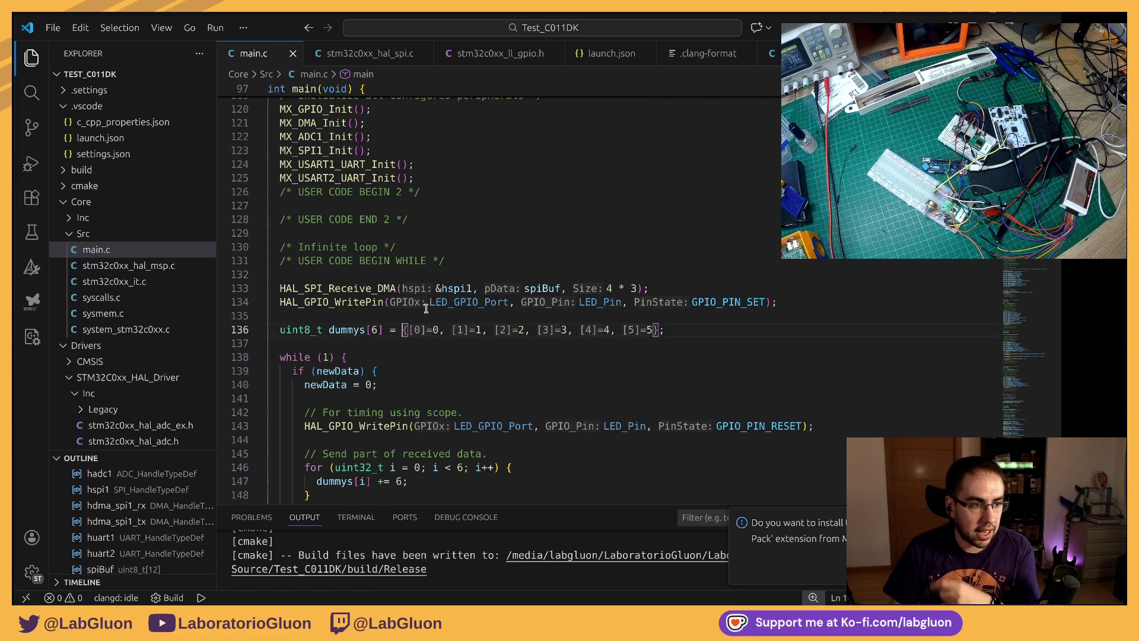
Step: Add a HAL_UART_Receive_IT(); call on a new line after the LED set and save main.c
click(712, 303)
key(Return)
text(HAL_UART_Receive_IT)
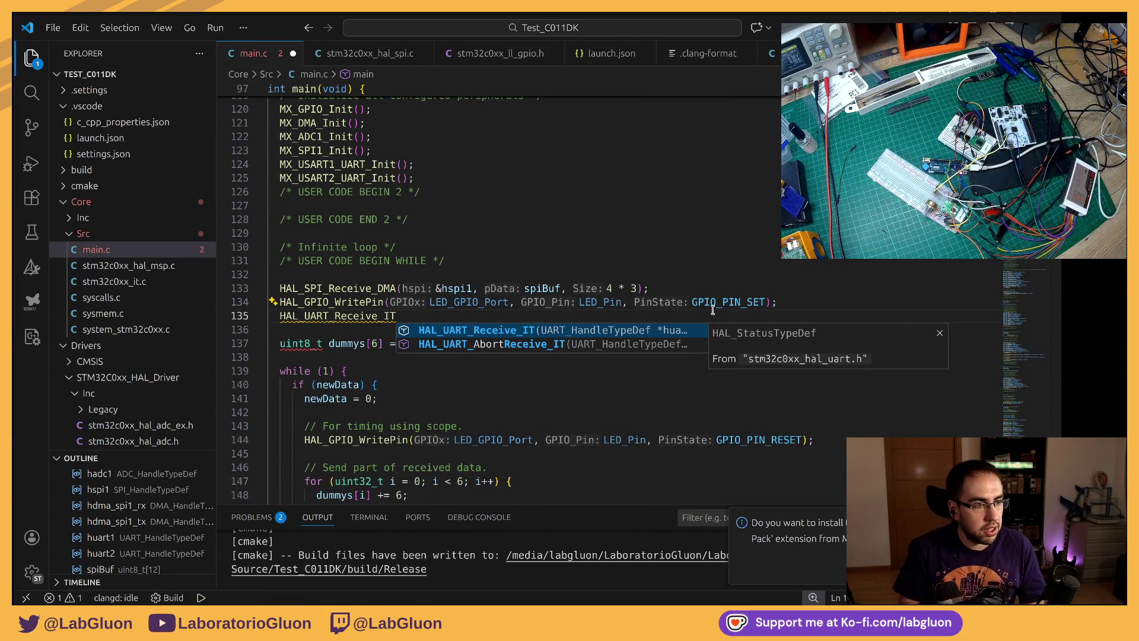
key(Escape)
text(();)
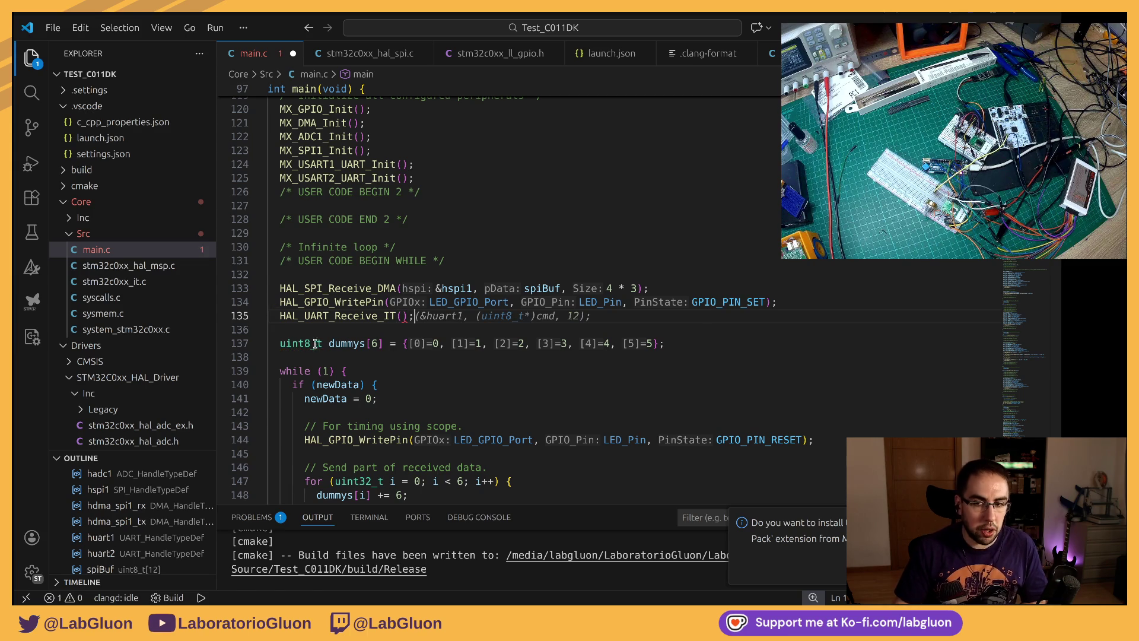
double_click(318, 316)
key(ctrl+s)
scroll(395, 294, up, 7)
scroll(395, 294, up, 6)
scroll(395, 294, up, 2)
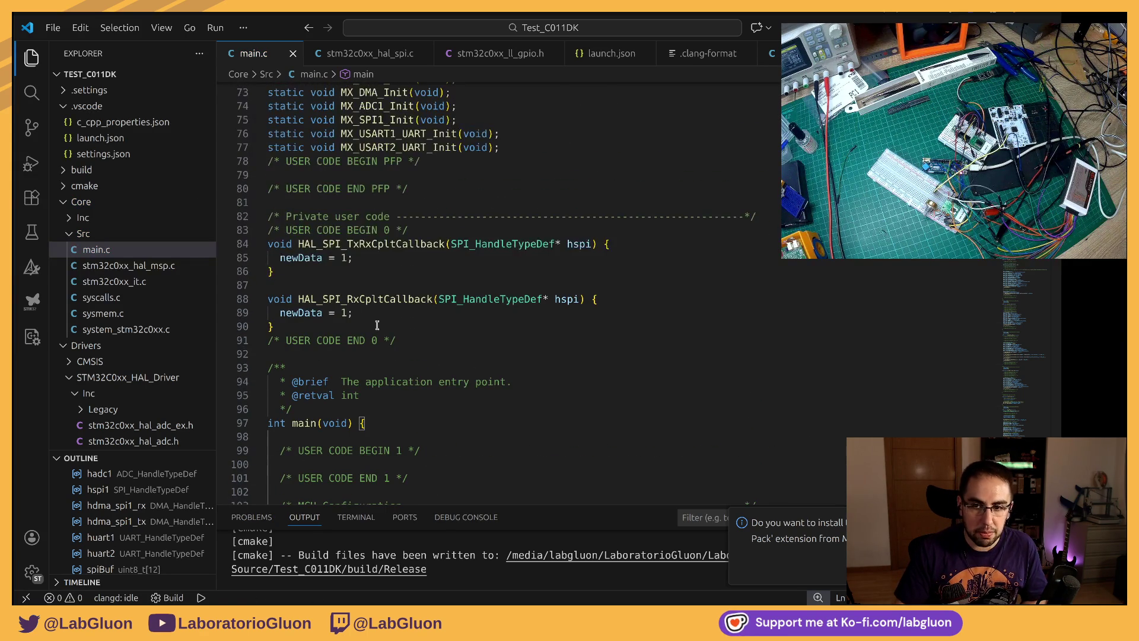
click(361, 326)
scroll(358, 310, down, 5)
scroll(383, 338, down, 7)
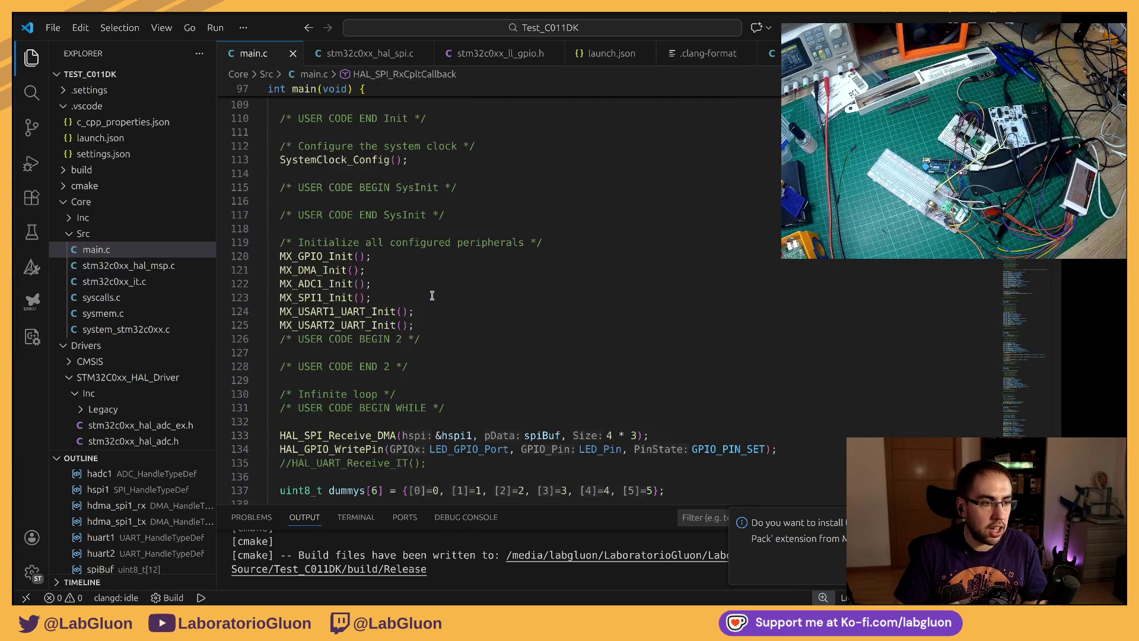
scroll(411, 357, down, 3)
scroll(411, 357, down, 5)
scroll(392, 400, down, 3)
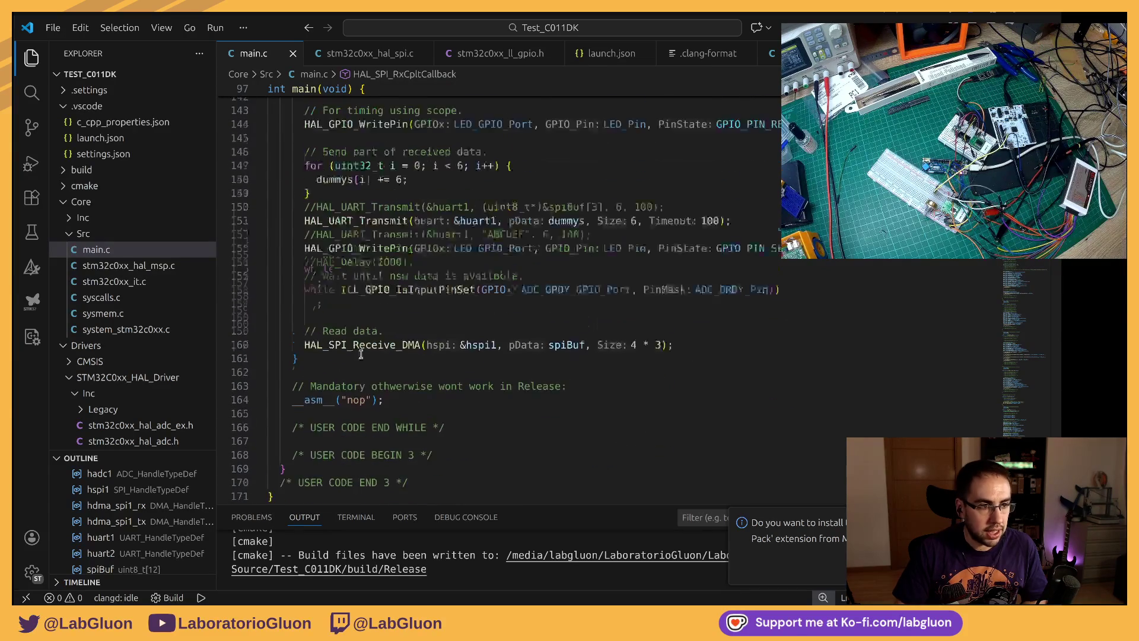
scroll(355, 462, down, 2)
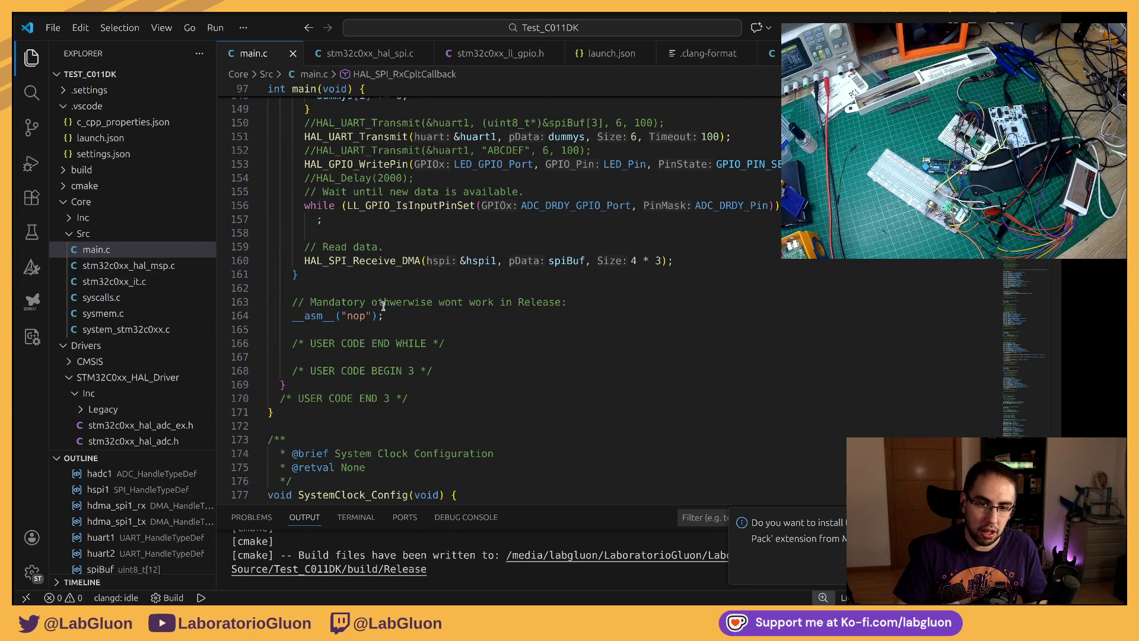
scroll(453, 428, up, 2)
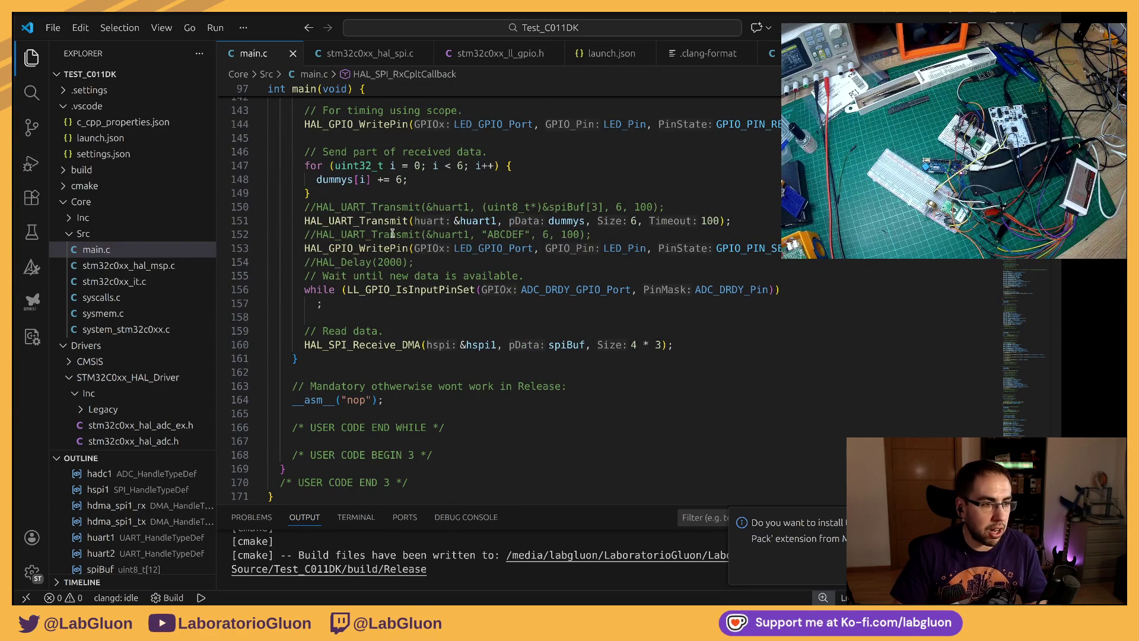
scroll(372, 321, up, 1)
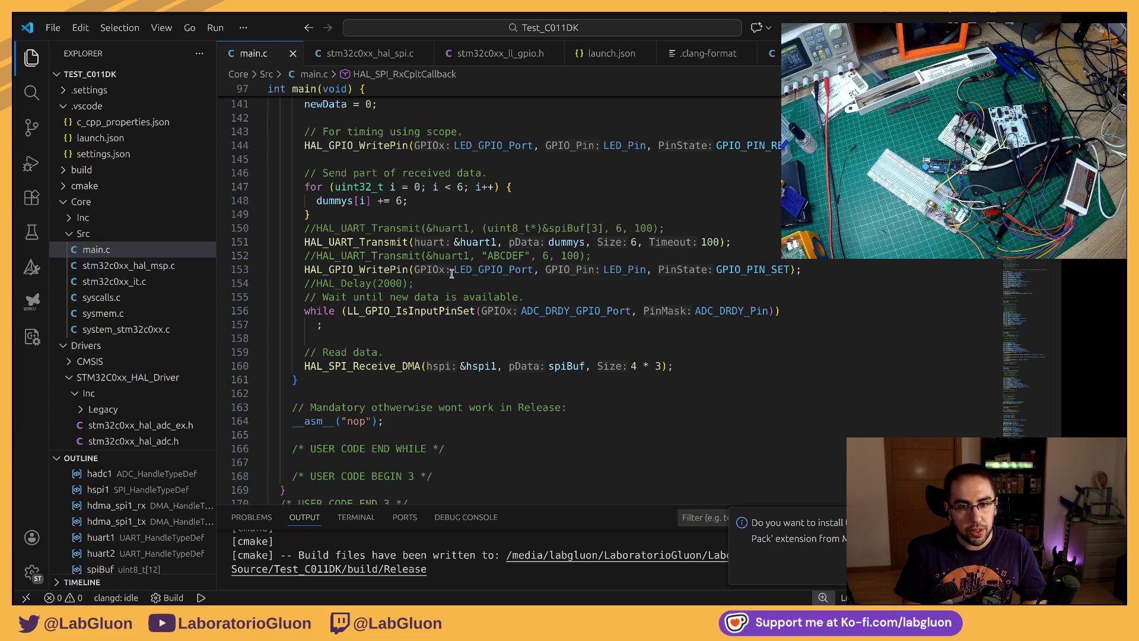
key(alt+Tab)
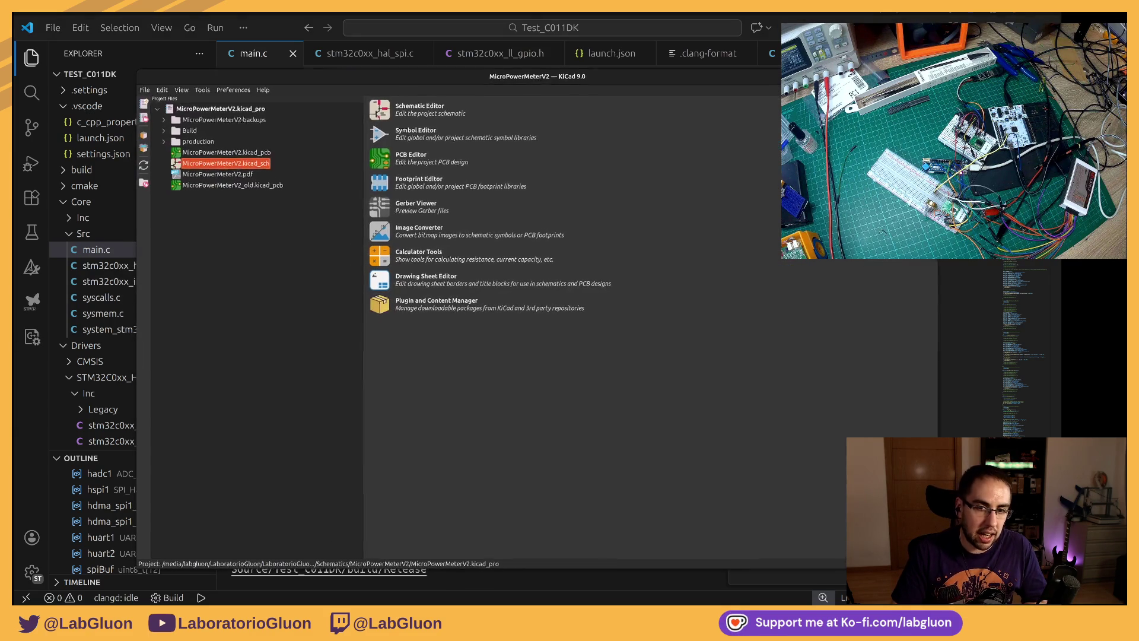
key(alt+Tab)
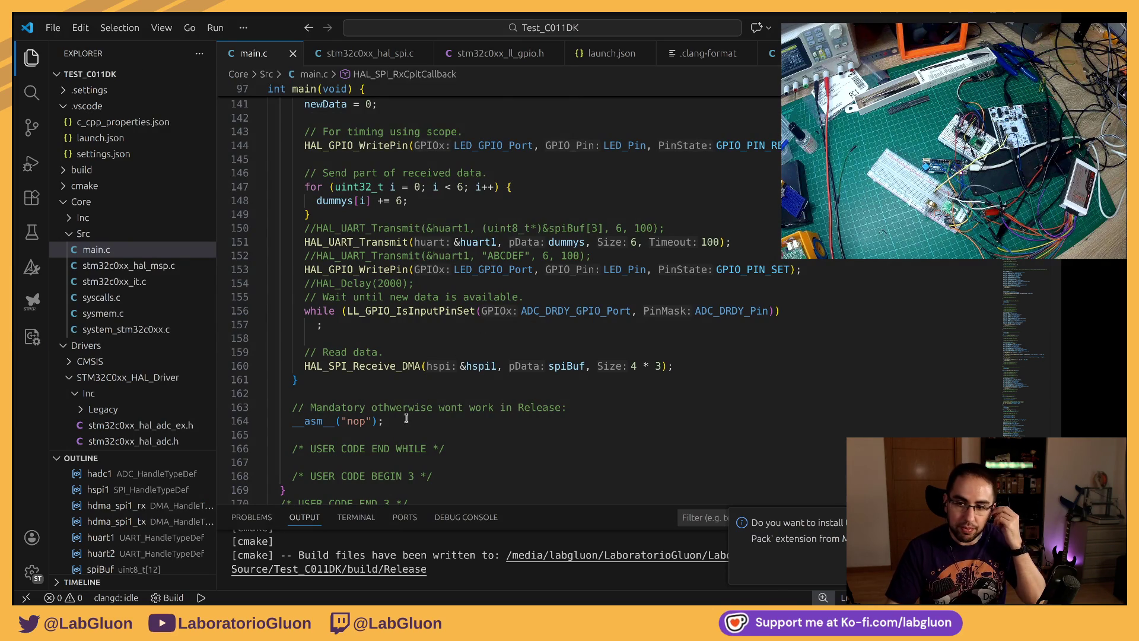
drag(384, 422, 289, 419)
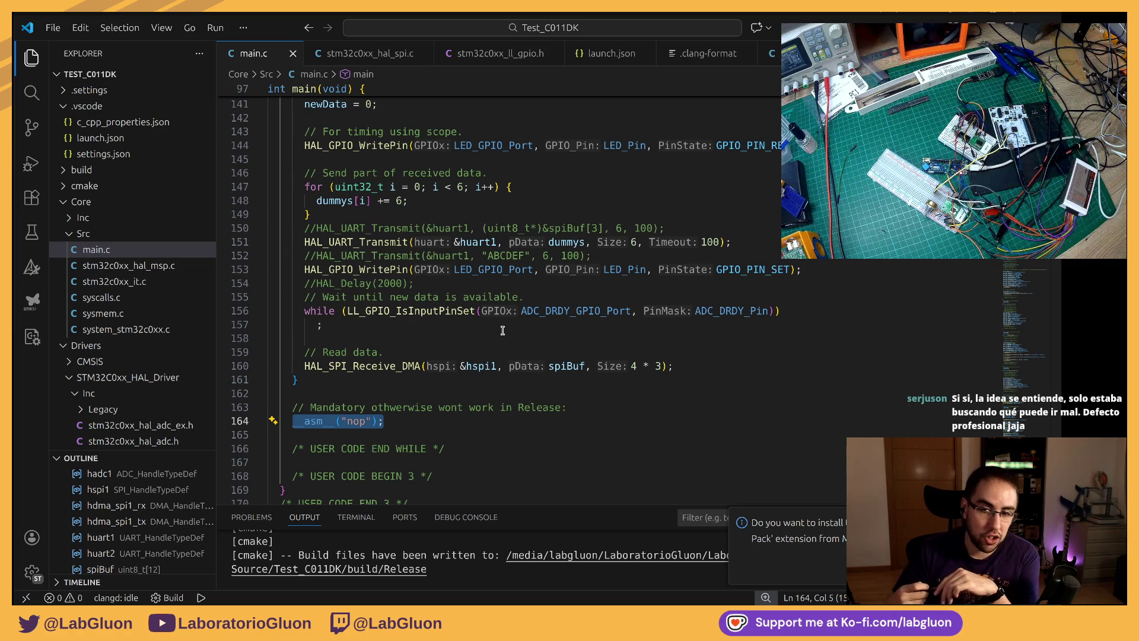
Step: Mark the wait comment and wait-for-new-data loop on lines 155-158 while explaining
mouse_move(304, 297)
mouse_down()
mouse_move(375, 334)
mouse_move(307, 311)
mouse_up()
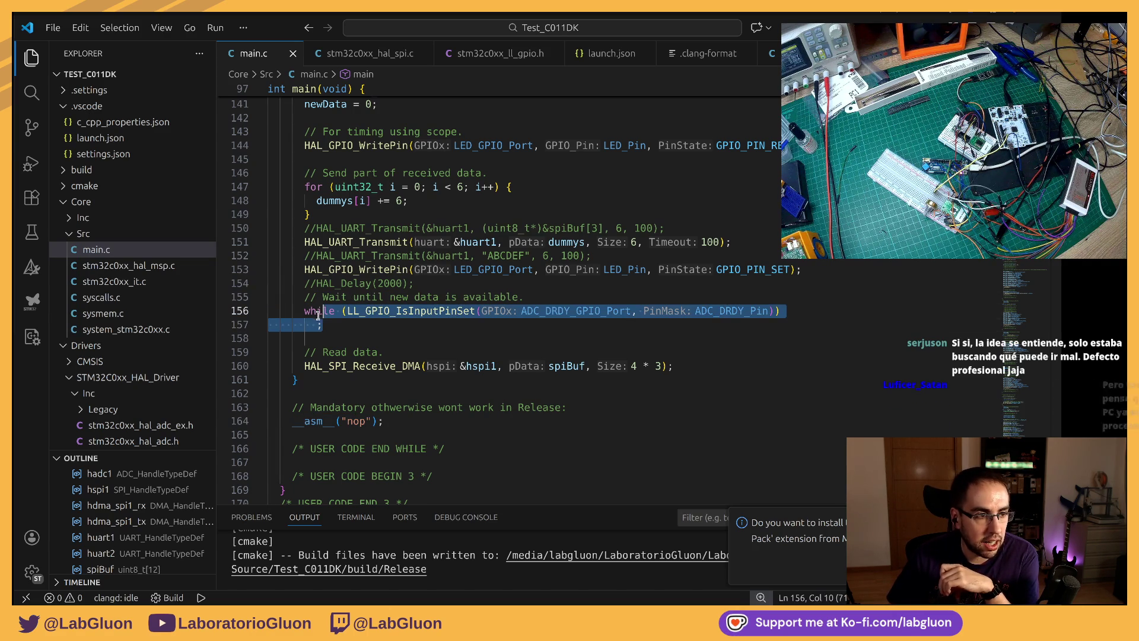
key(shift+Down)
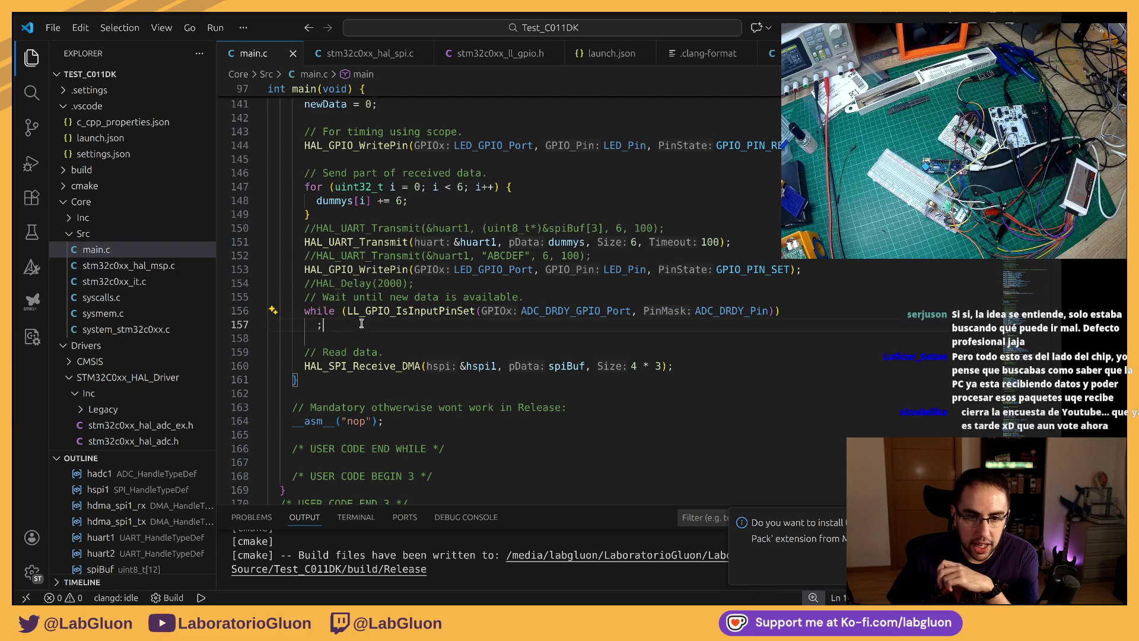
key(shift+Up)
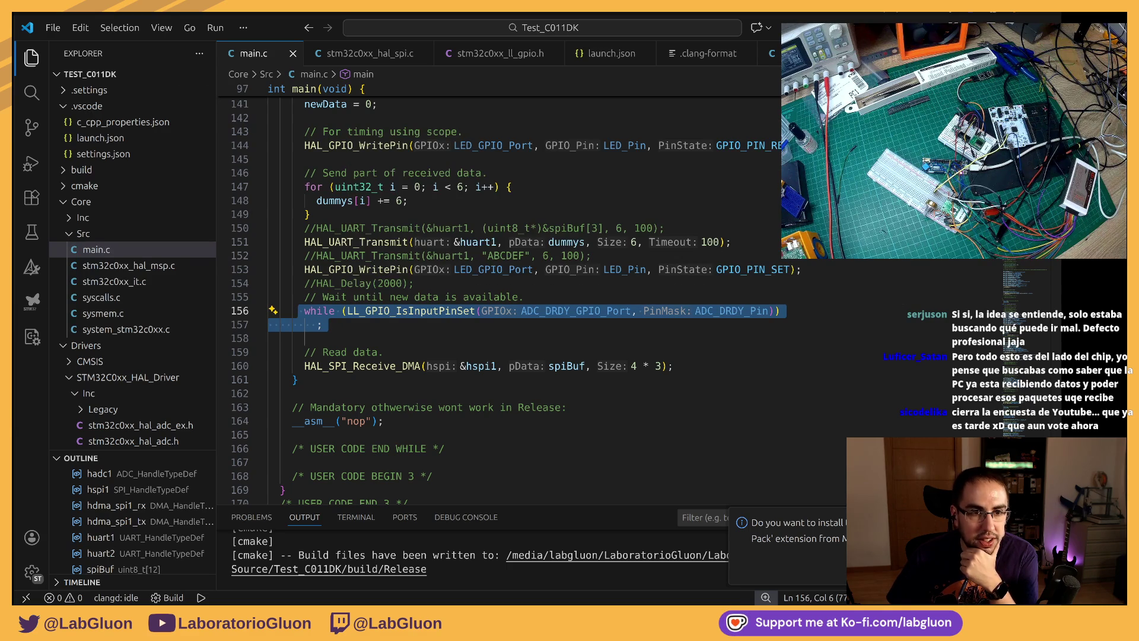
key(alt+Tab)
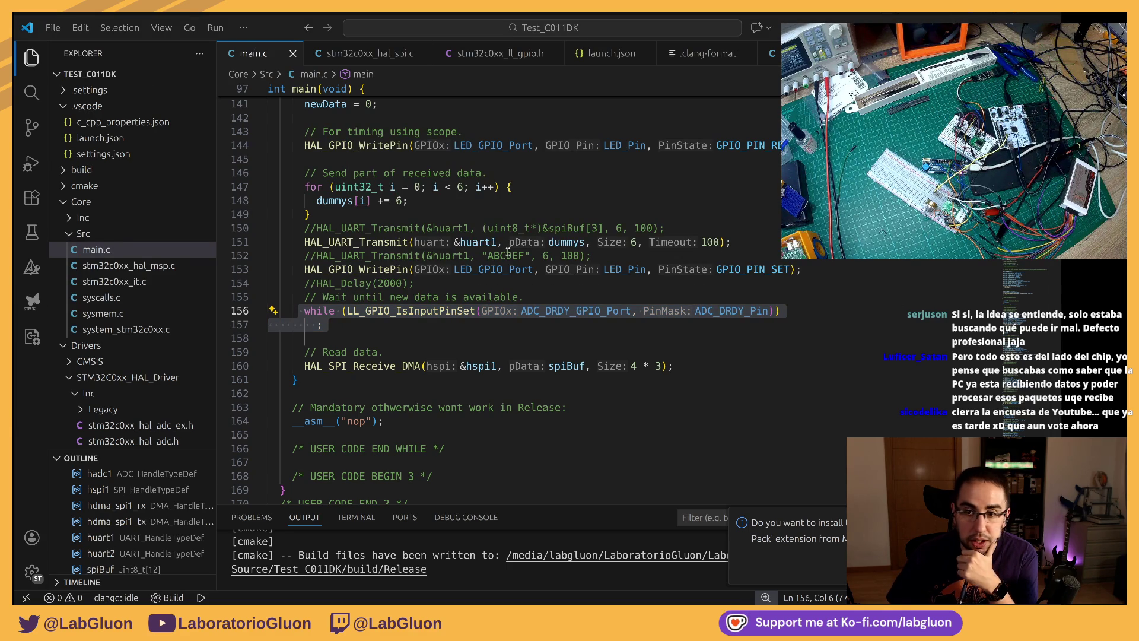
click(510, 283)
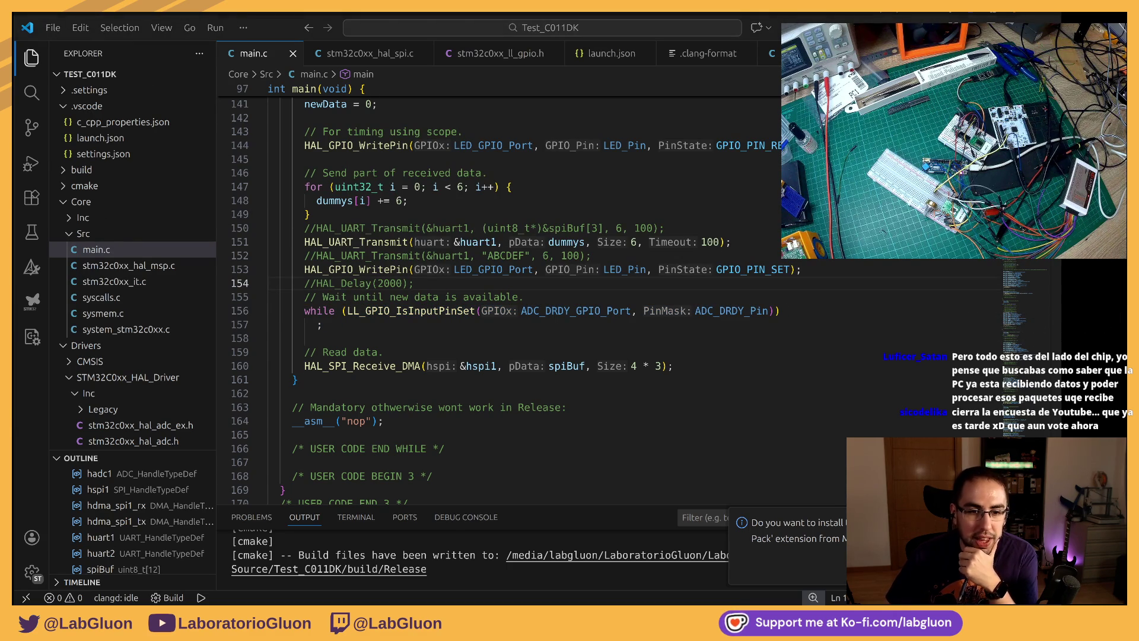
click(512, 296)
drag(333, 298, 471, 336)
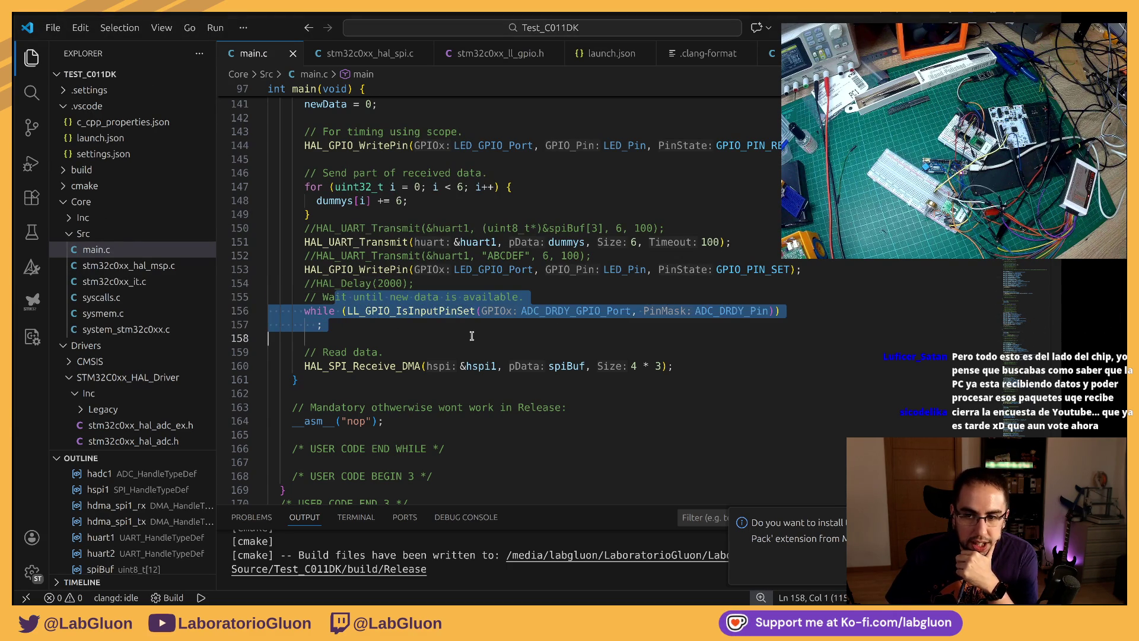
click(425, 328)
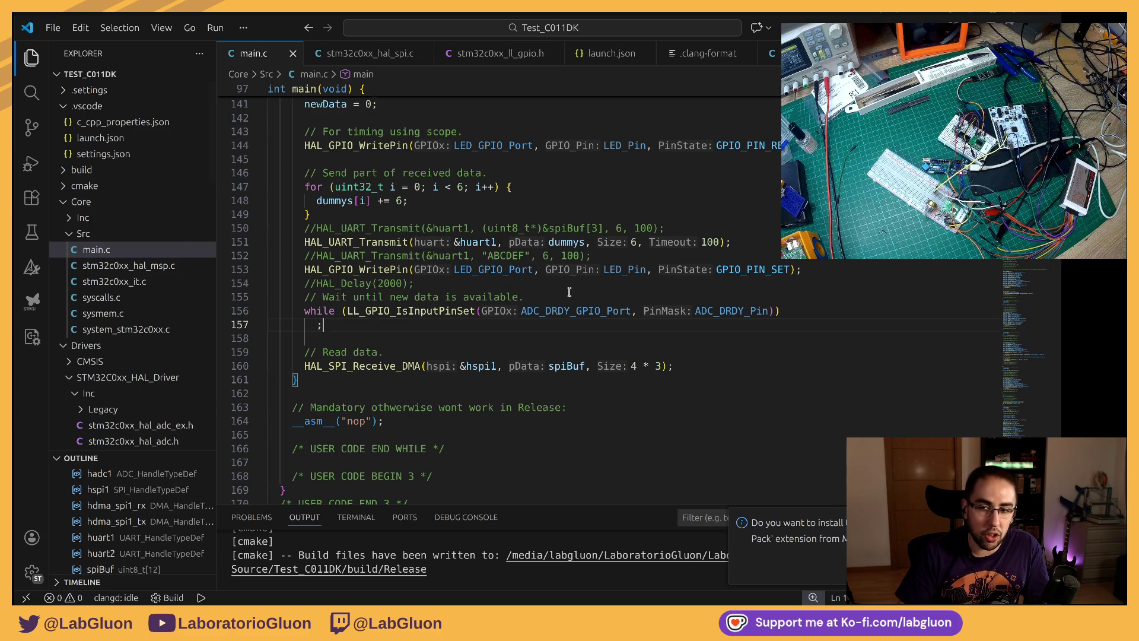
Step: Re-mark the while loop with its empty body, then switch to the Obsidian whiteboard
drag(305, 311, 454, 327)
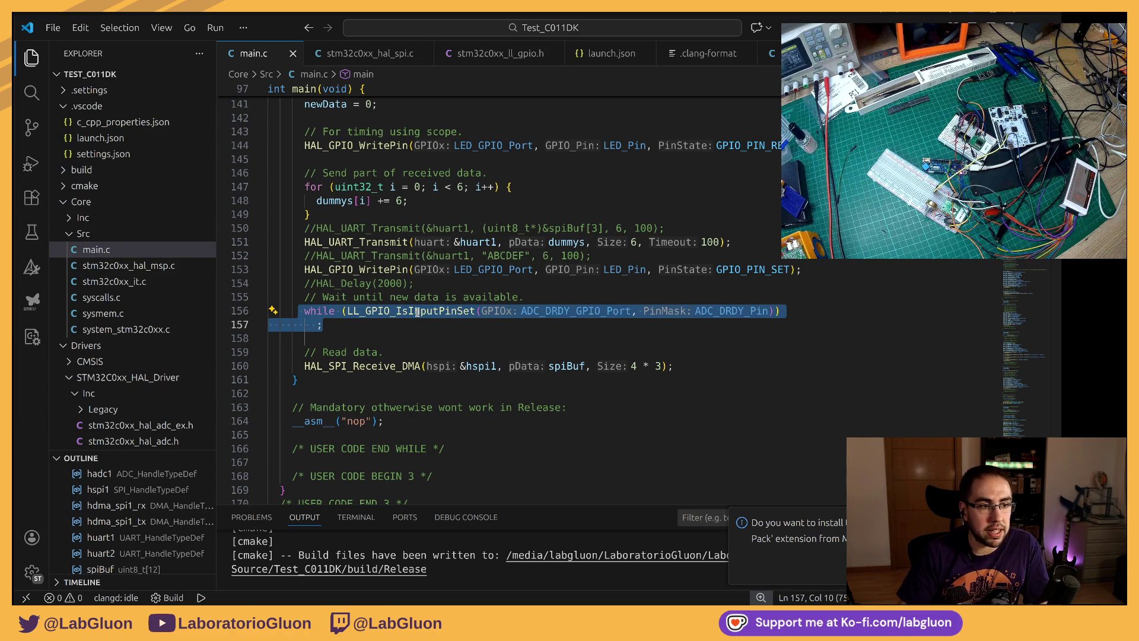
click(474, 311)
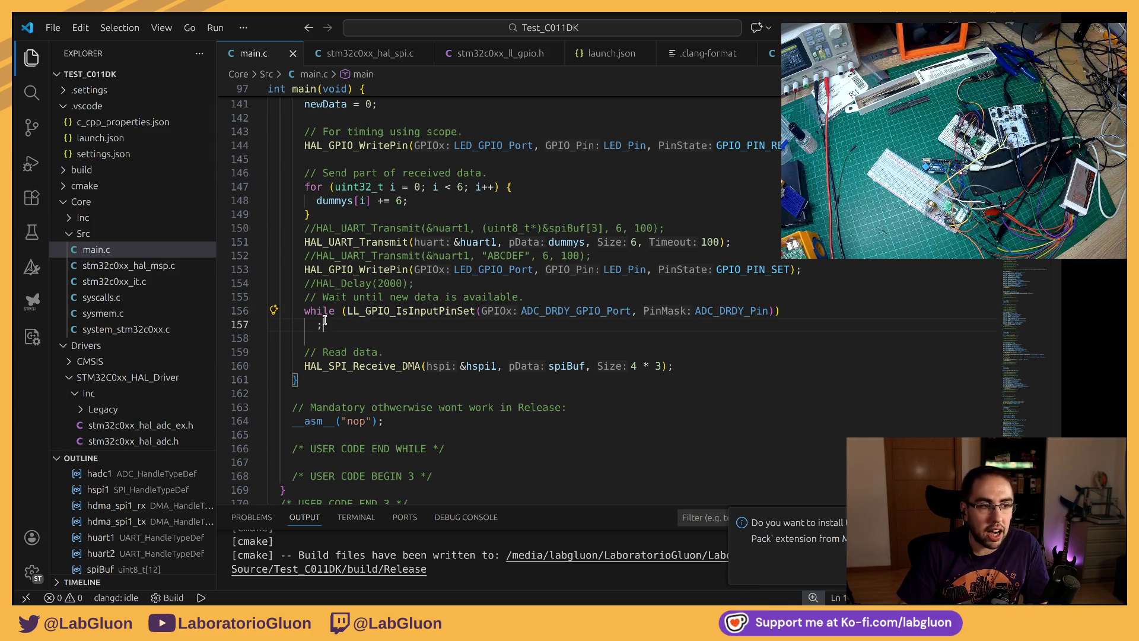
drag(323, 327, 298, 310)
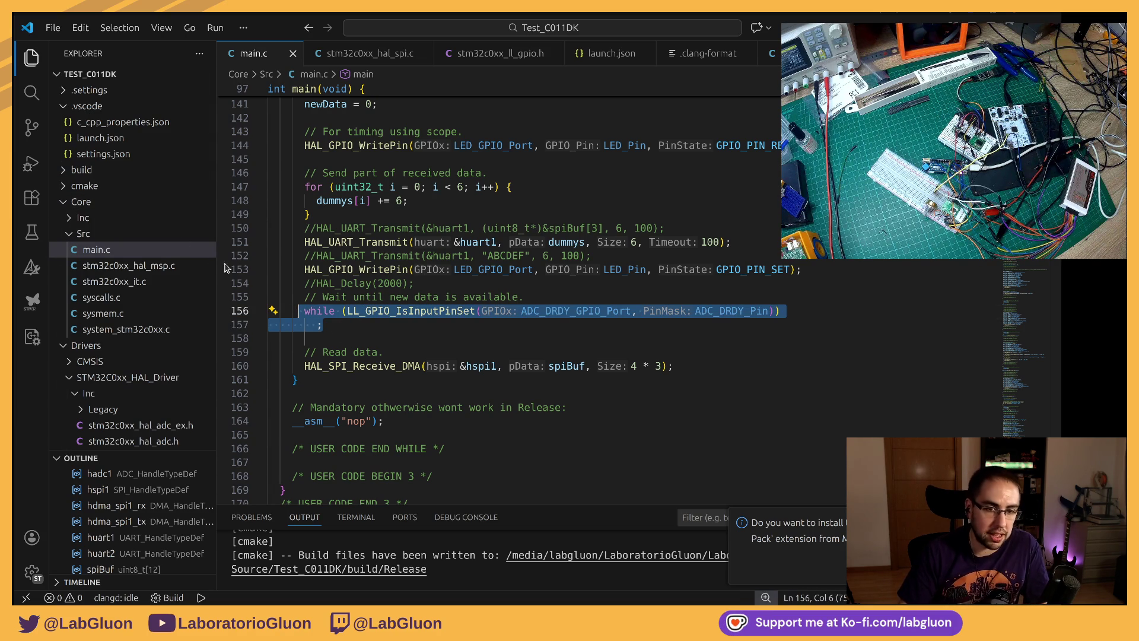
drag(322, 326, 312, 310)
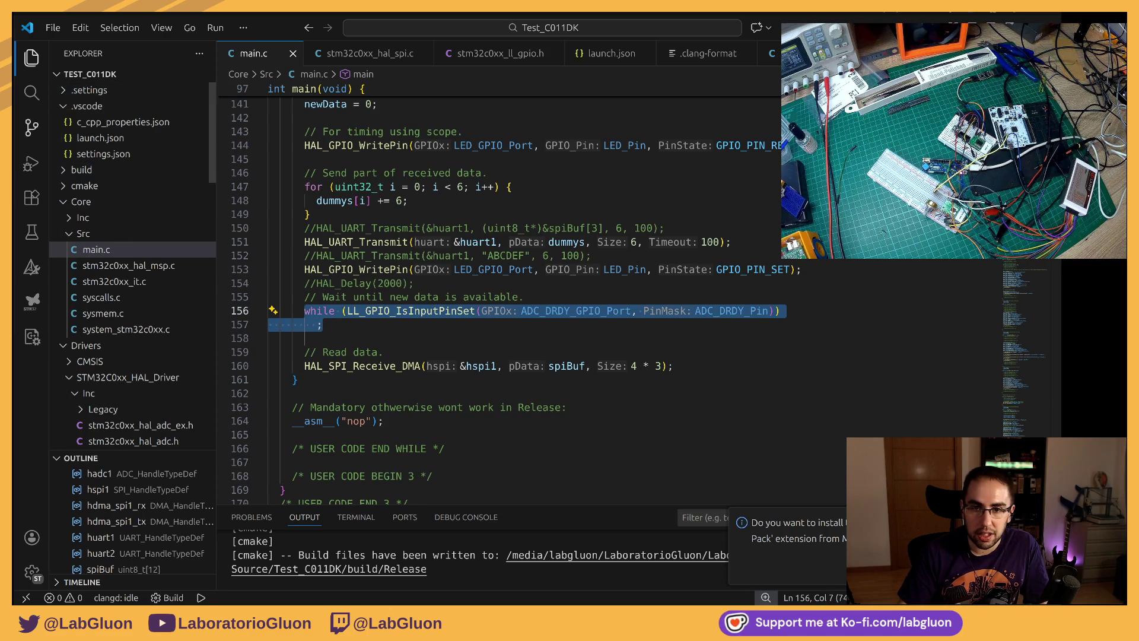
click(14, 247)
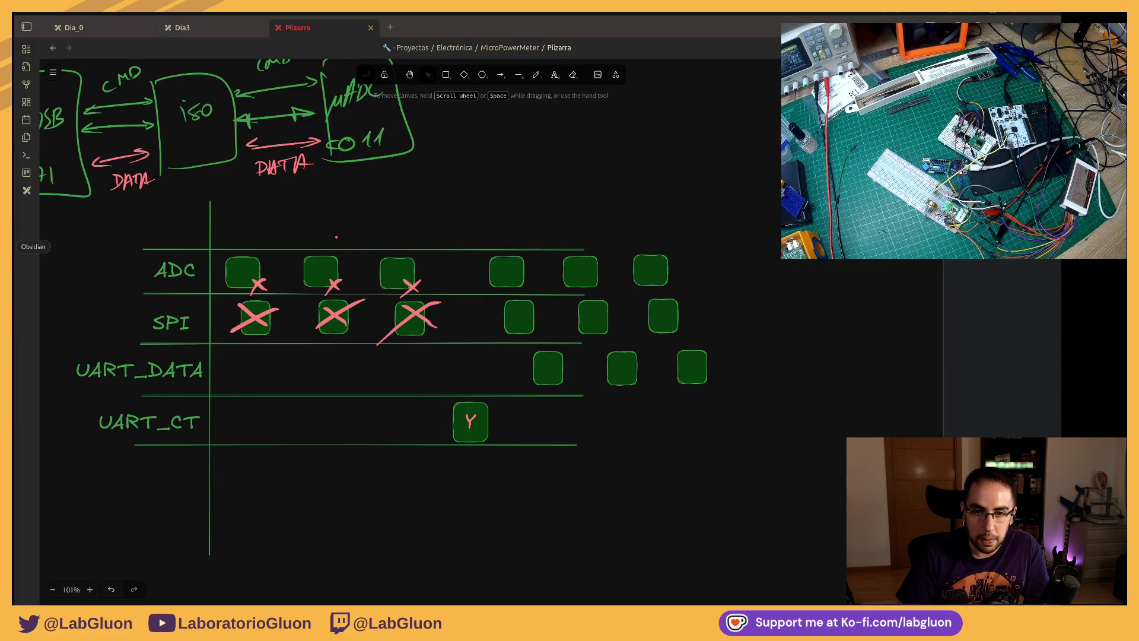
scroll(53, 137, up, 1)
scroll(36, 133, up, 4)
Step: Open the DevInfo note from the file list and browse its STM32C0116-DK and ADS131M0x sections
click(27, 28)
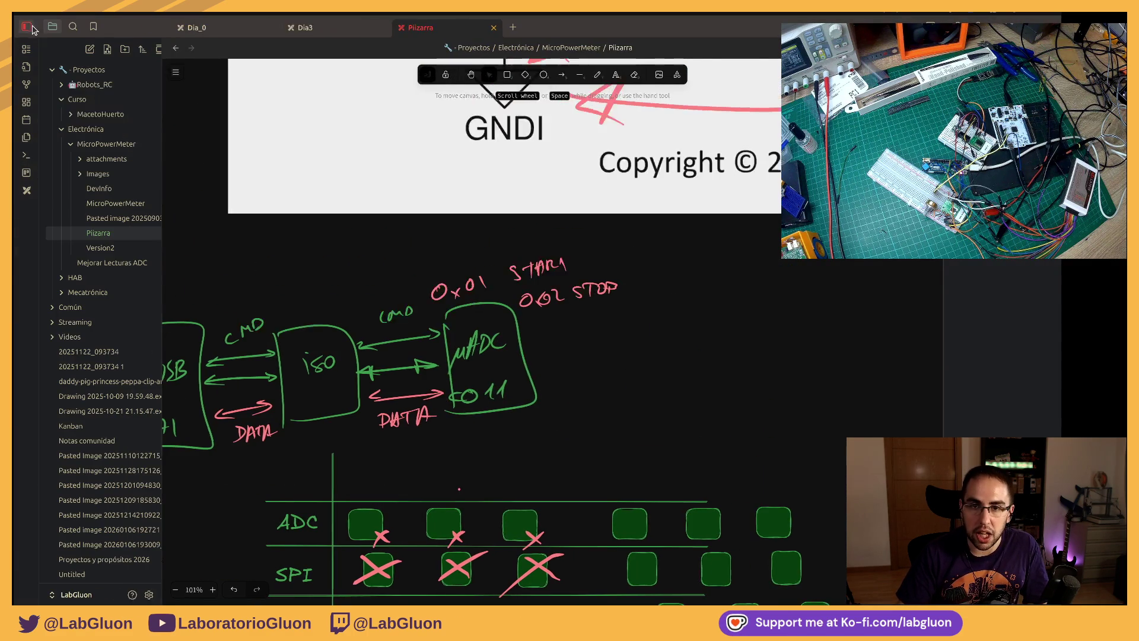
click(99, 188)
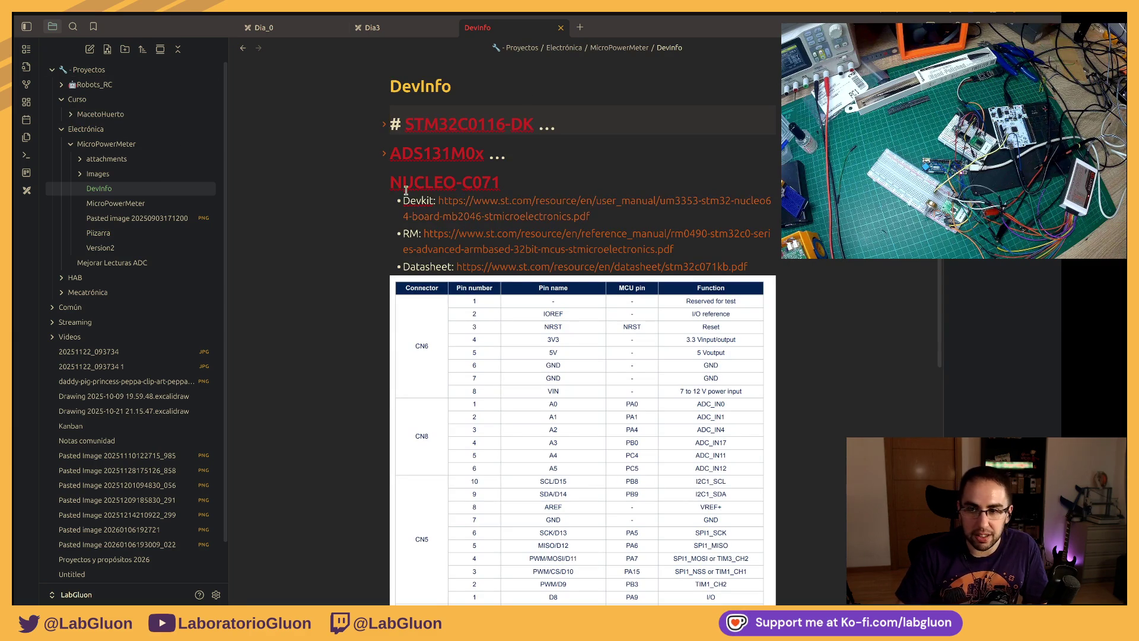
click(385, 183)
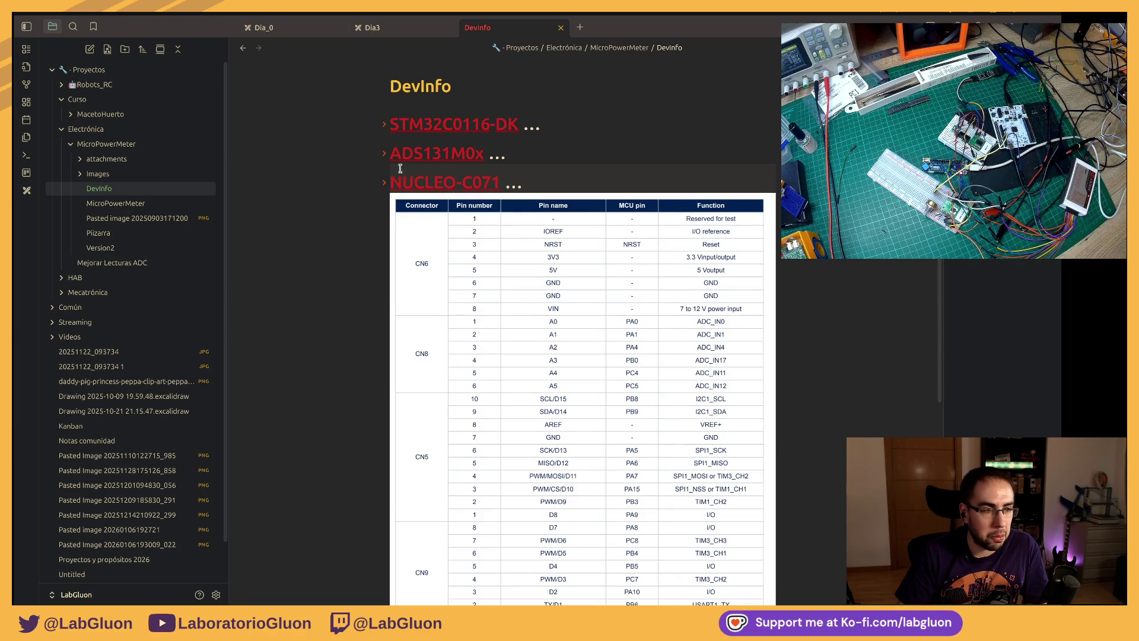
click(382, 161)
click(388, 131)
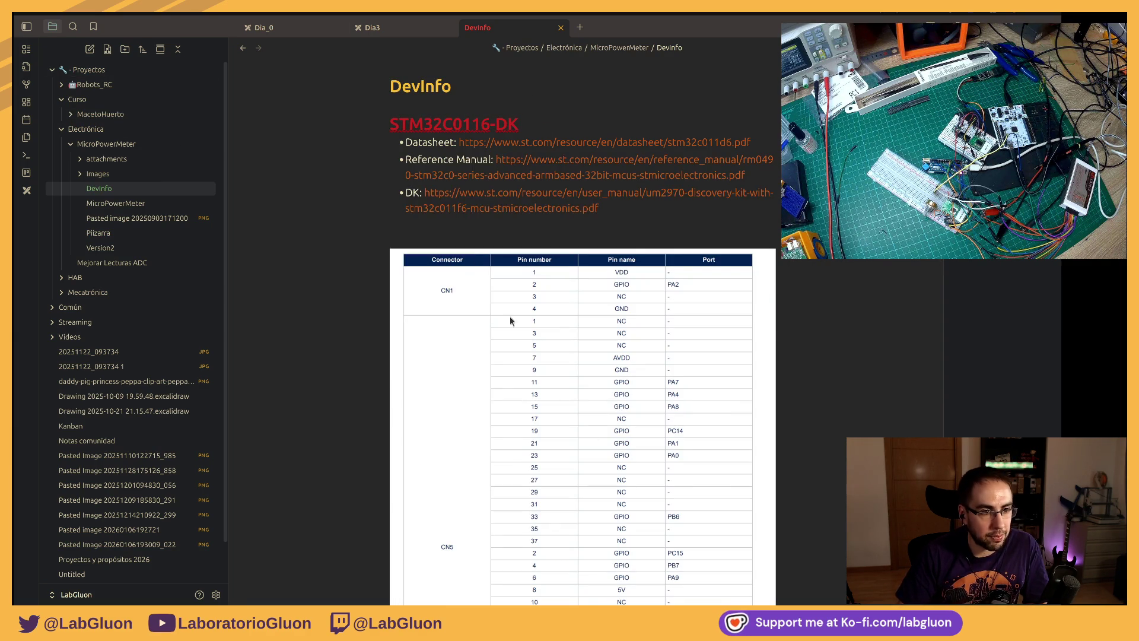
click(385, 126)
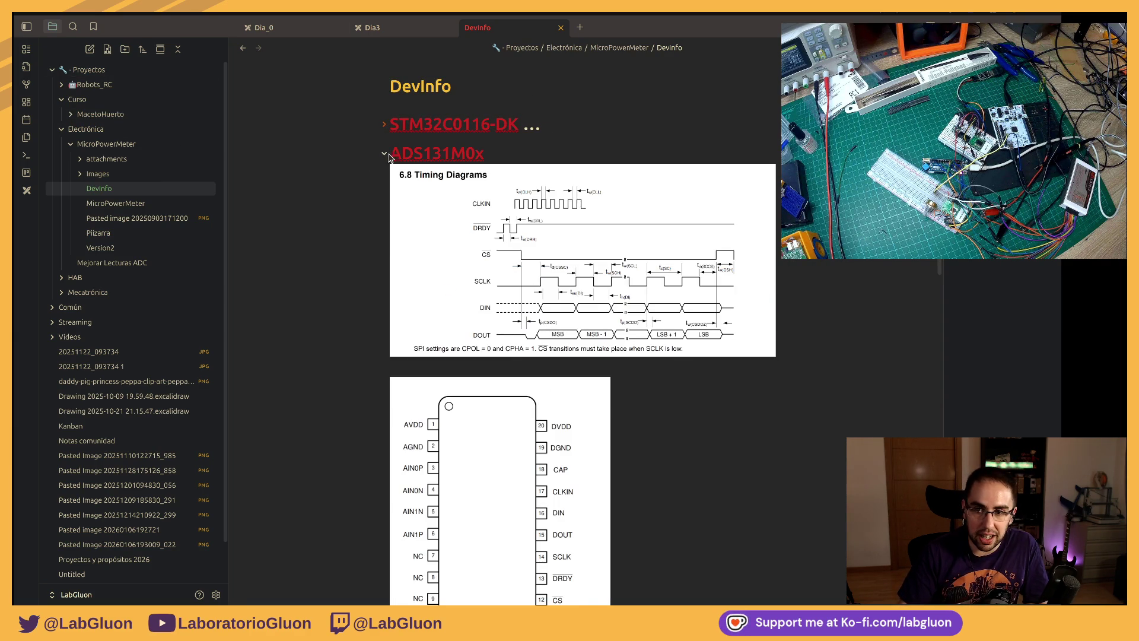
click(385, 153)
Step: Toggle the NUCLEO-C071 section, then open Pizarra and finally the MicroPowerMeter note
click(386, 183)
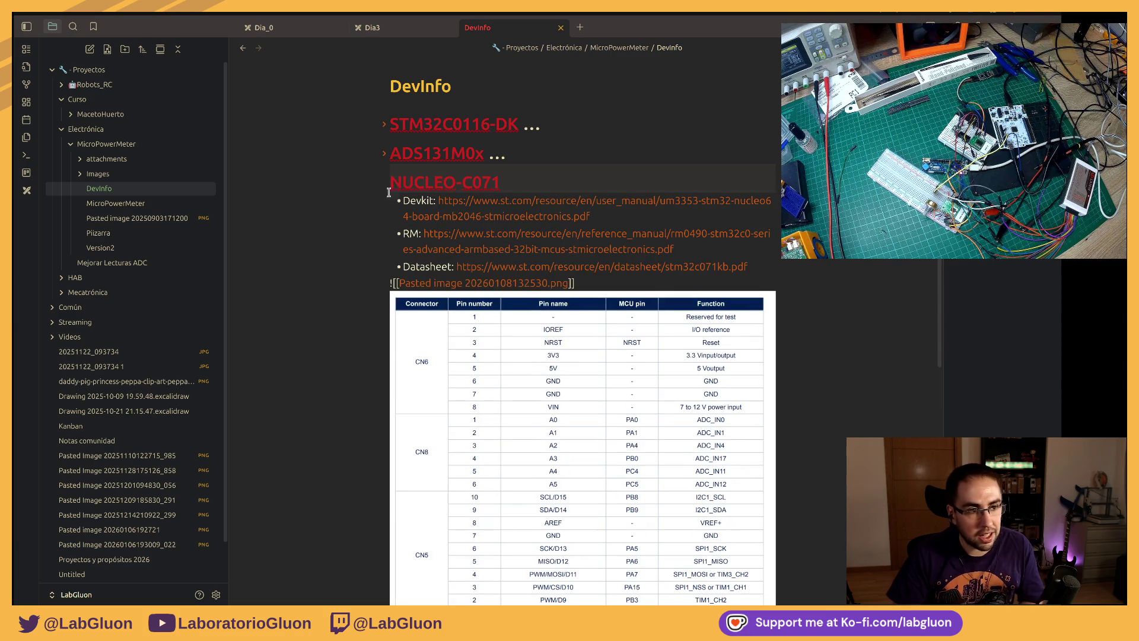
click(385, 182)
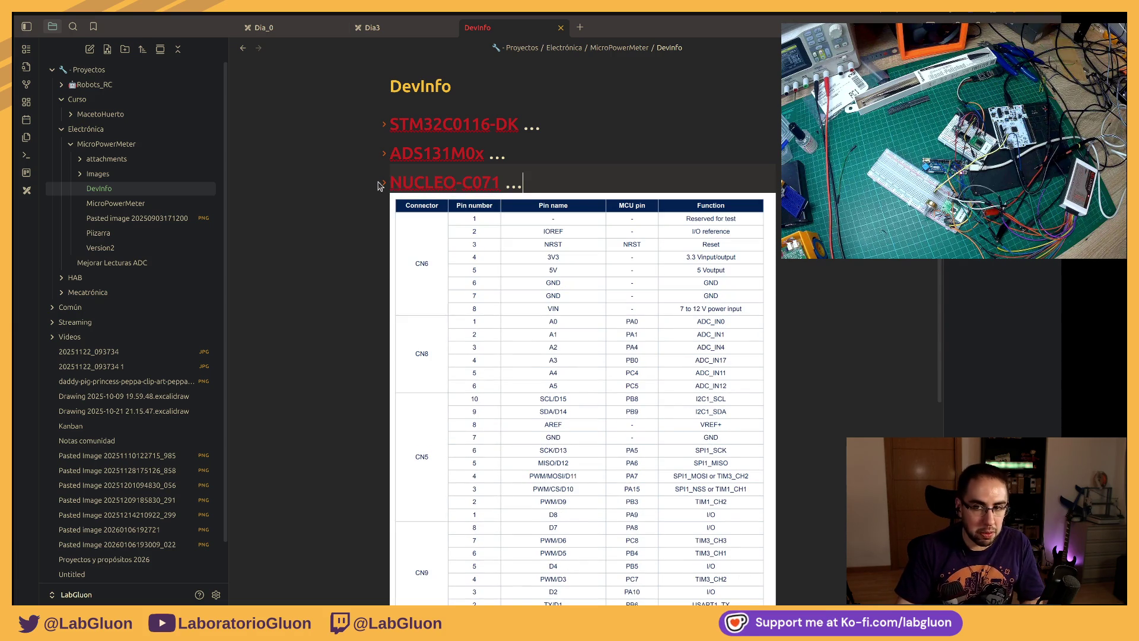
click(385, 183)
key(Down)
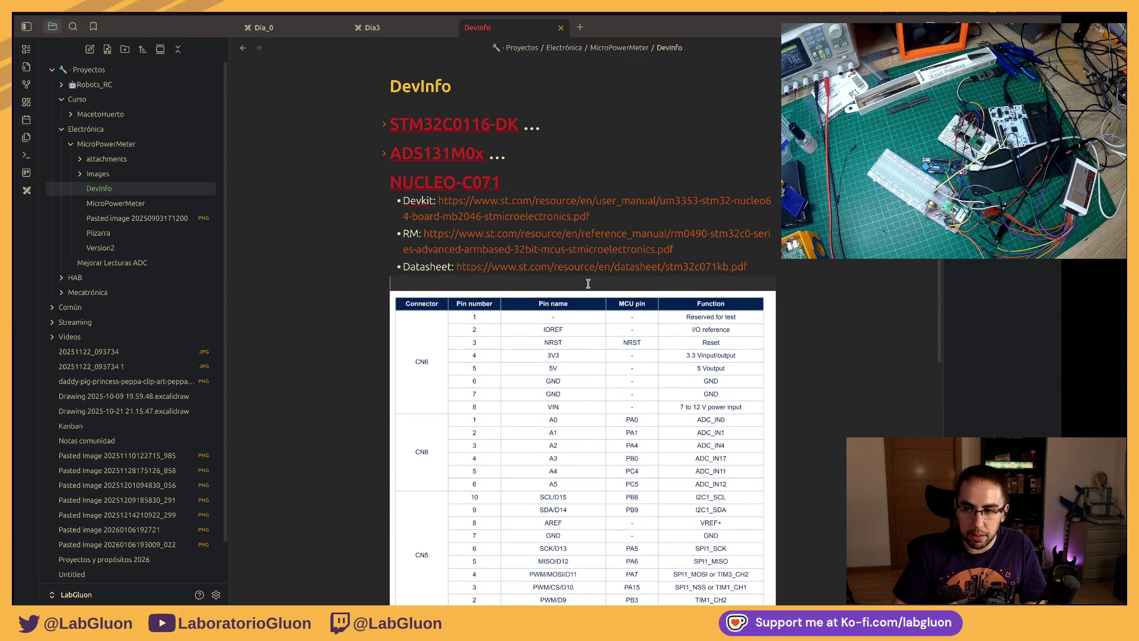
click(386, 182)
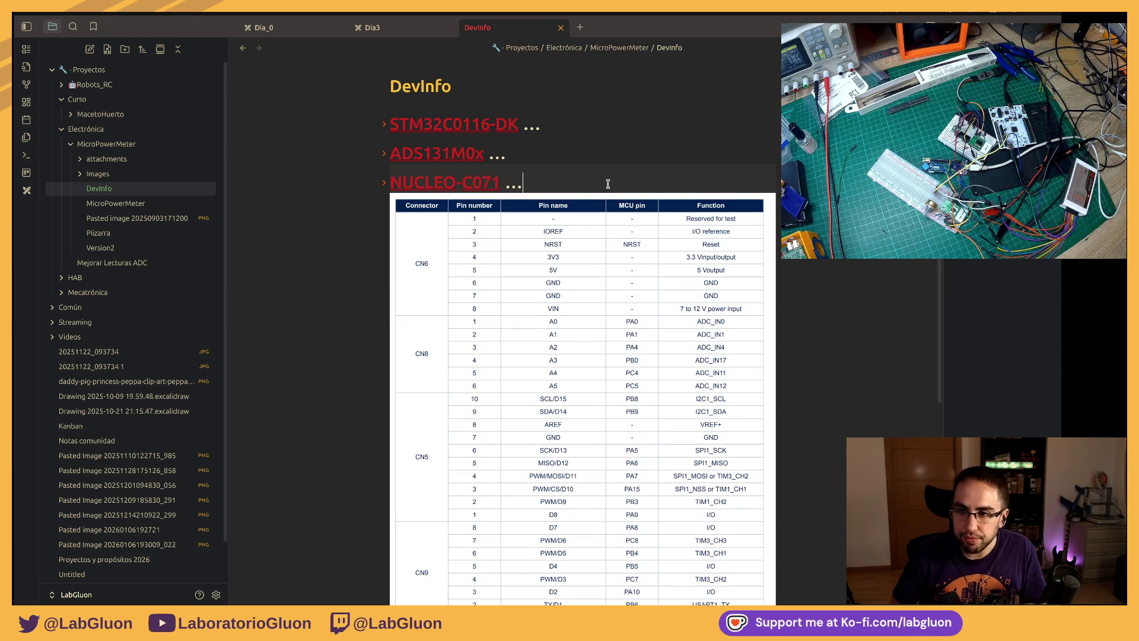
key(Down)
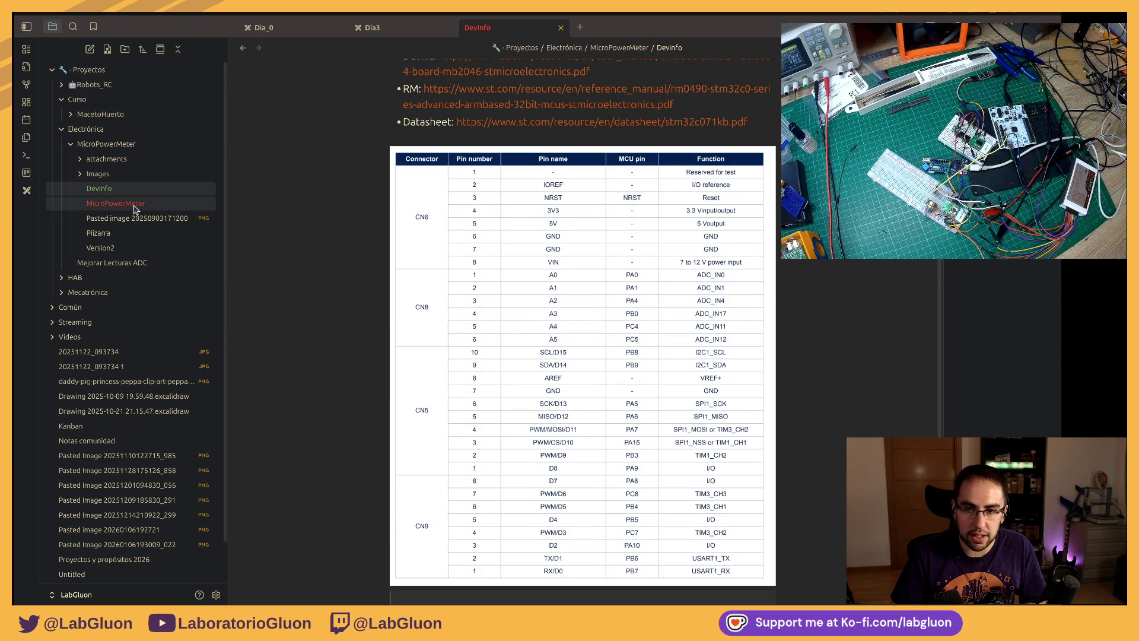
click(134, 236)
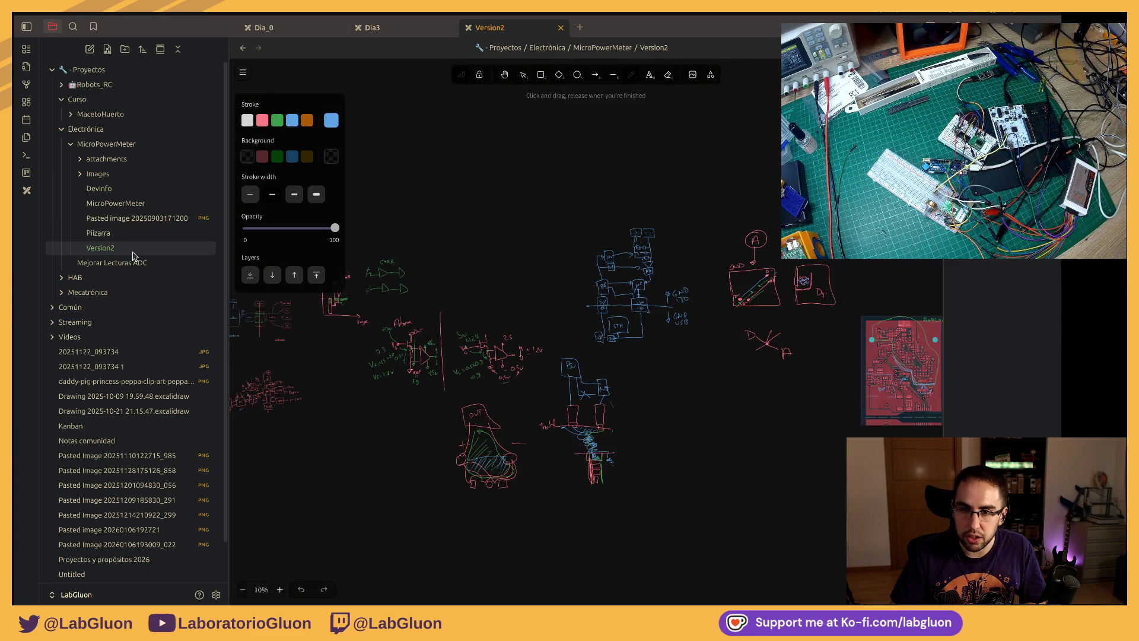
click(119, 205)
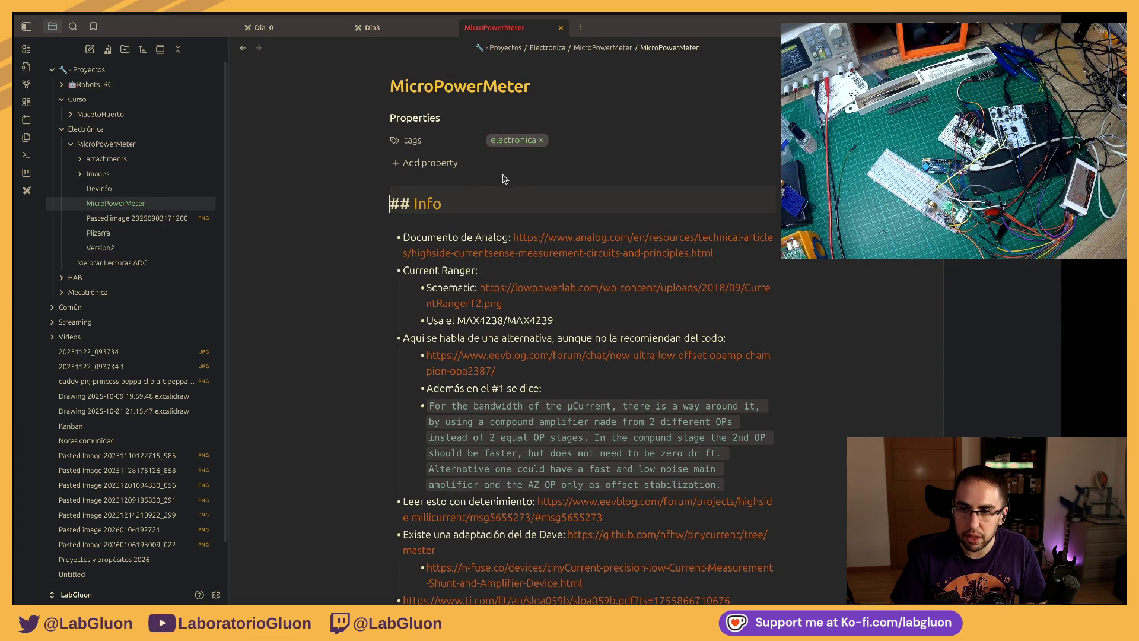
scroll(625, 259, down, 5)
scroll(614, 258, down, 5)
scroll(608, 257, down, 5)
scroll(586, 259, up, 2)
scroll(586, 259, down, 2)
scroll(498, 255, down, 1)
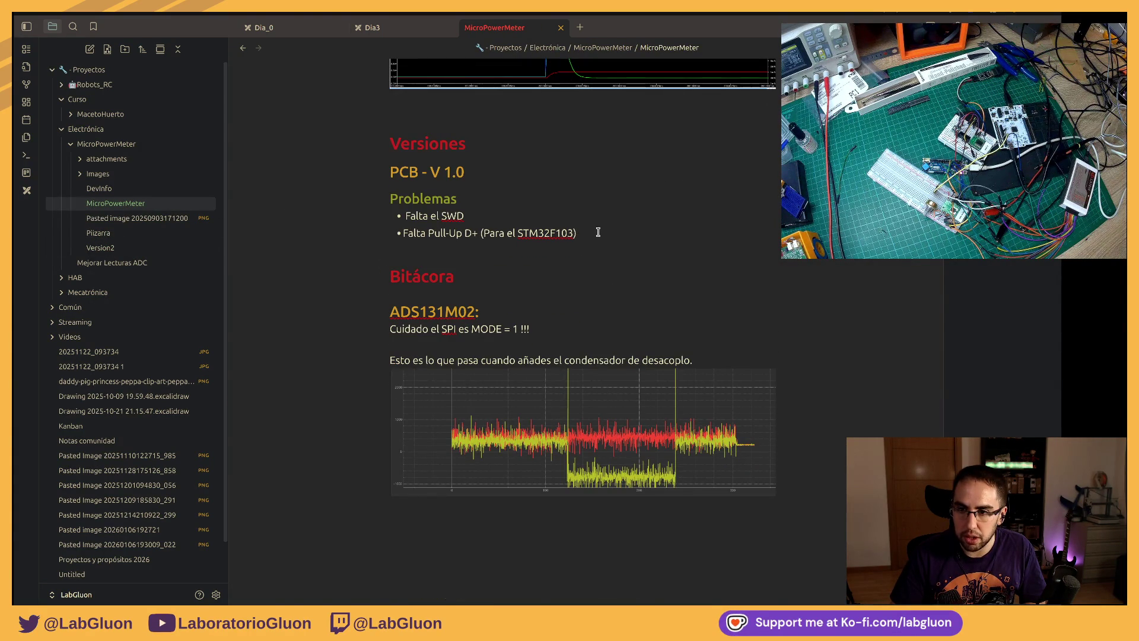
scroll(616, 239, up, 5)
scroll(578, 218, up, 5)
scroll(534, 196, up, 5)
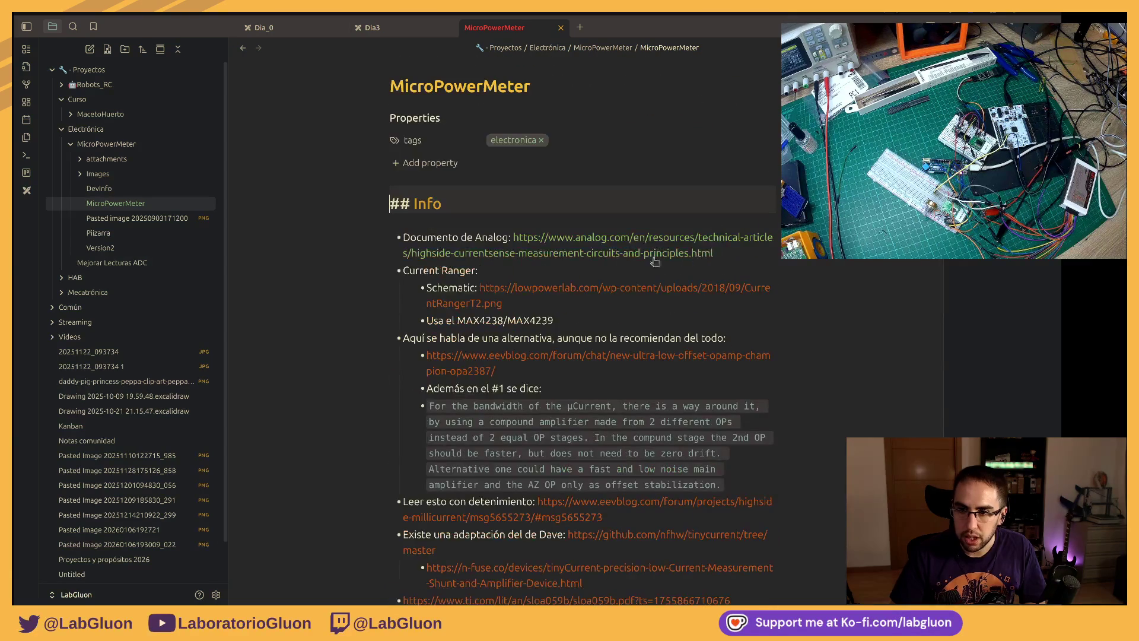
Step: Add a '## TODO:' heading above Info with C011 bullets: interrupt for ADC data ready and for leer comando
key(Return)
text(## )
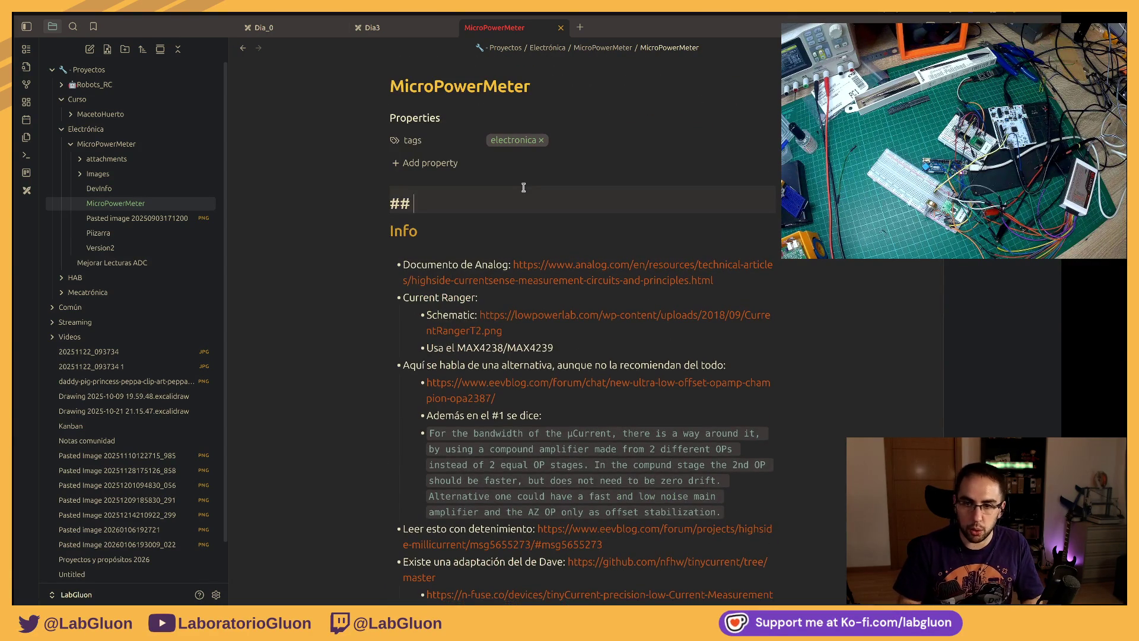
text(TODO:)
key(Return)
text(-)
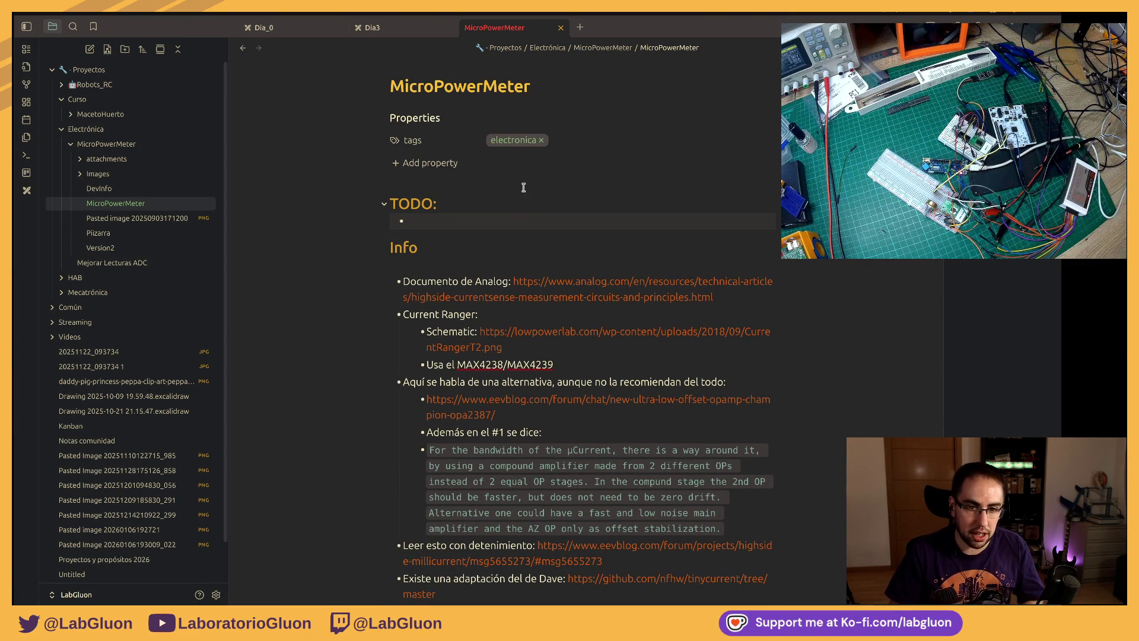
text(terrupci)
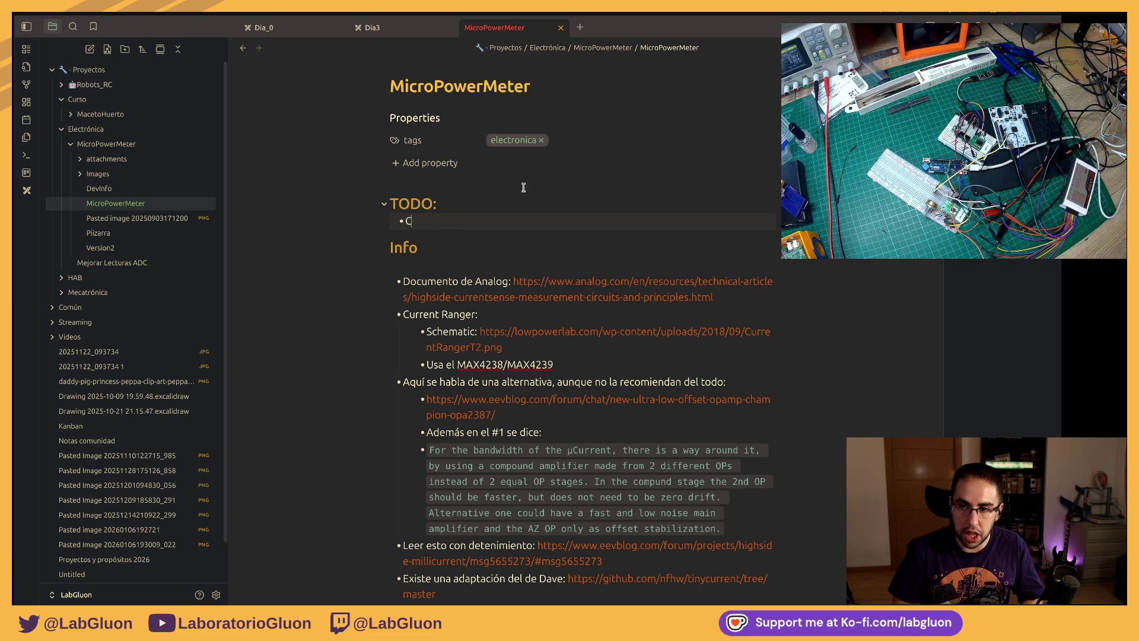
text(pcio)
key(BackSpace)
key(BackSpace)
key(BackSpace)
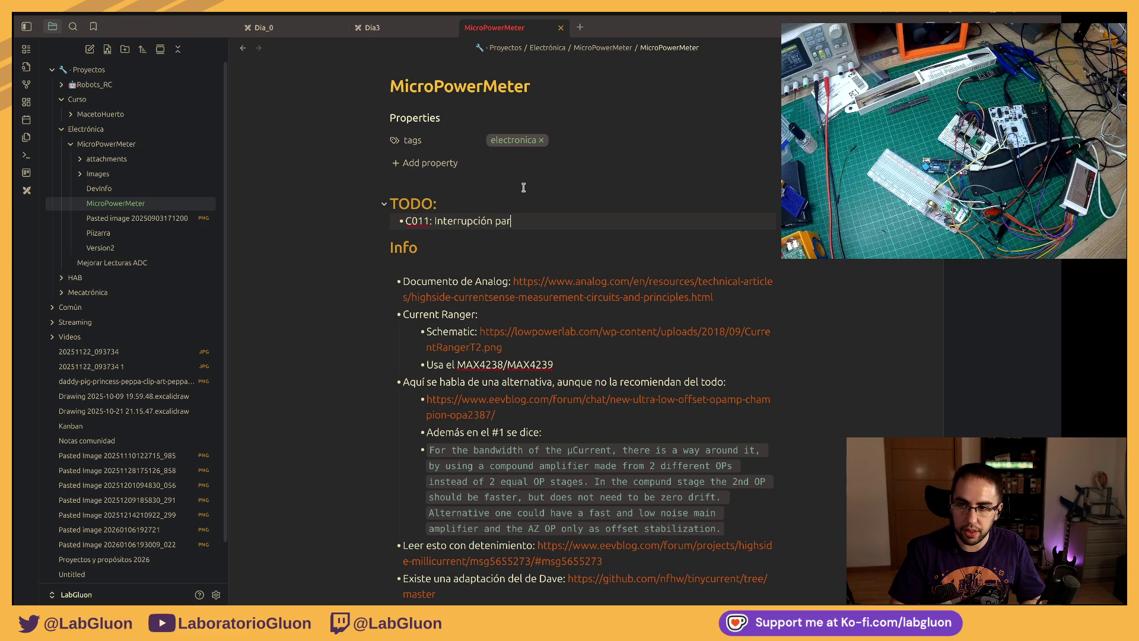
text(aDC)
text(ADC tiene dato)
key(Return)
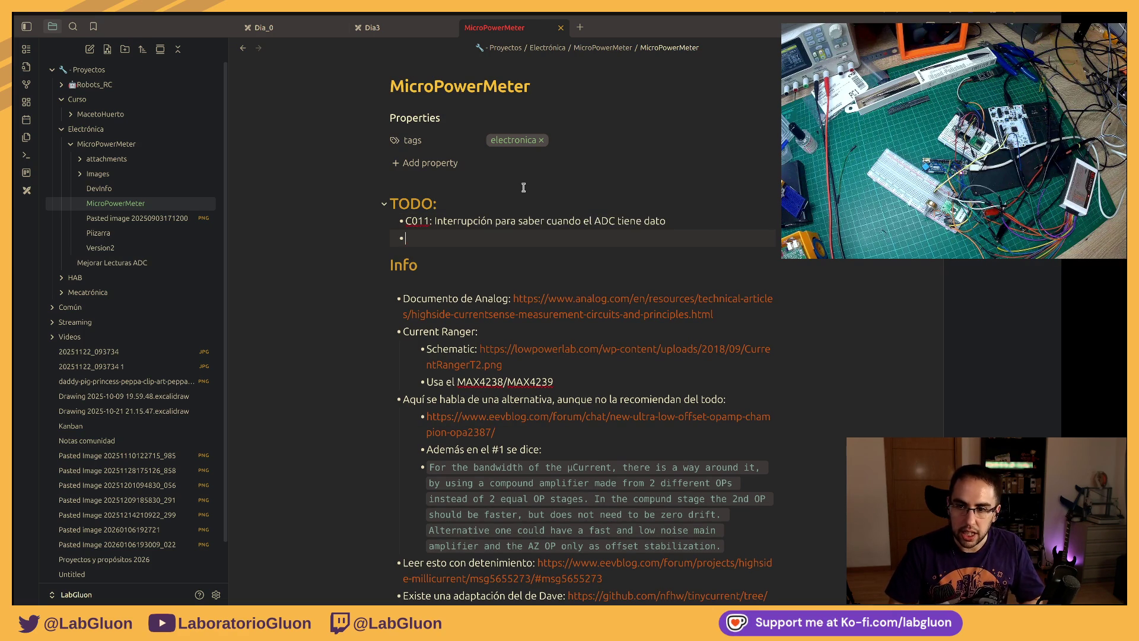
text(C01:)
text(rupcio)
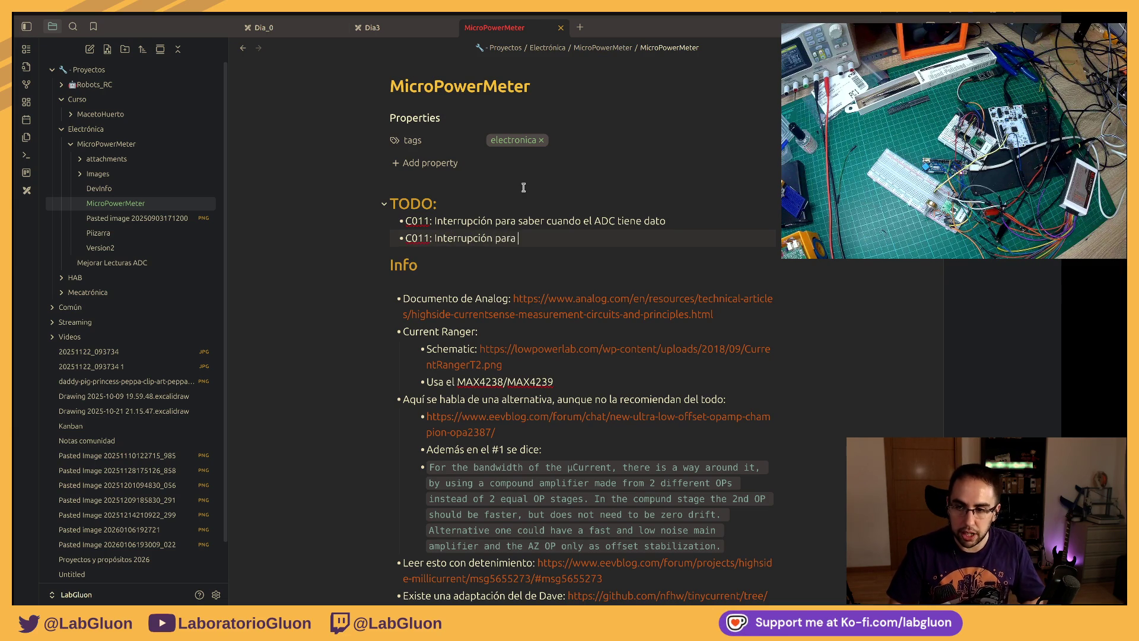
text(do.)
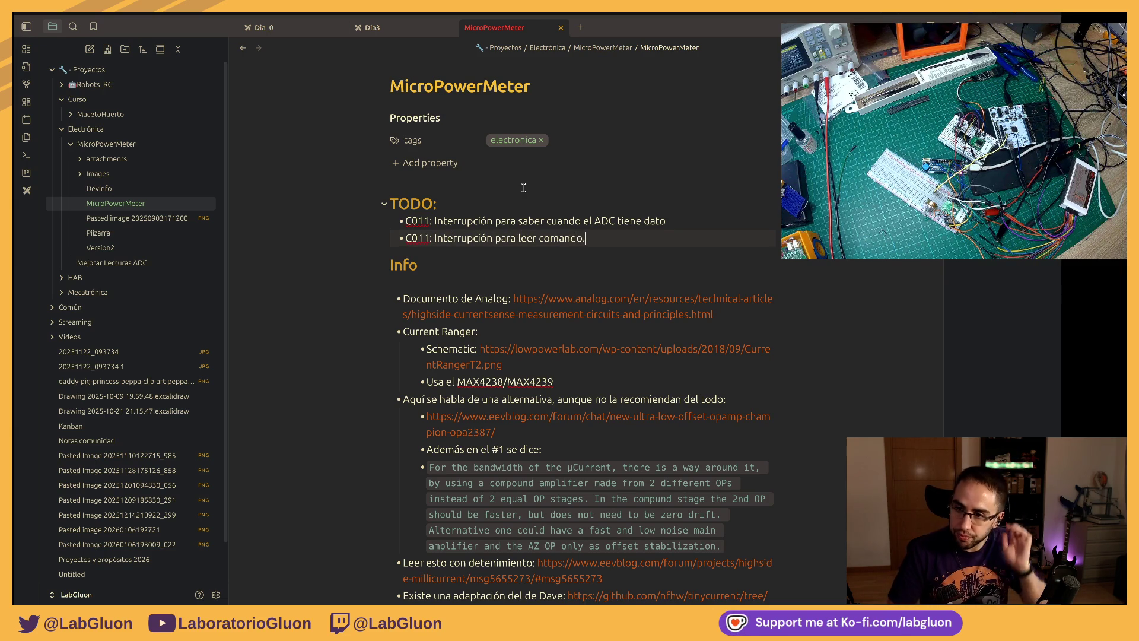
key(Up)
key(Up)
key(Down)
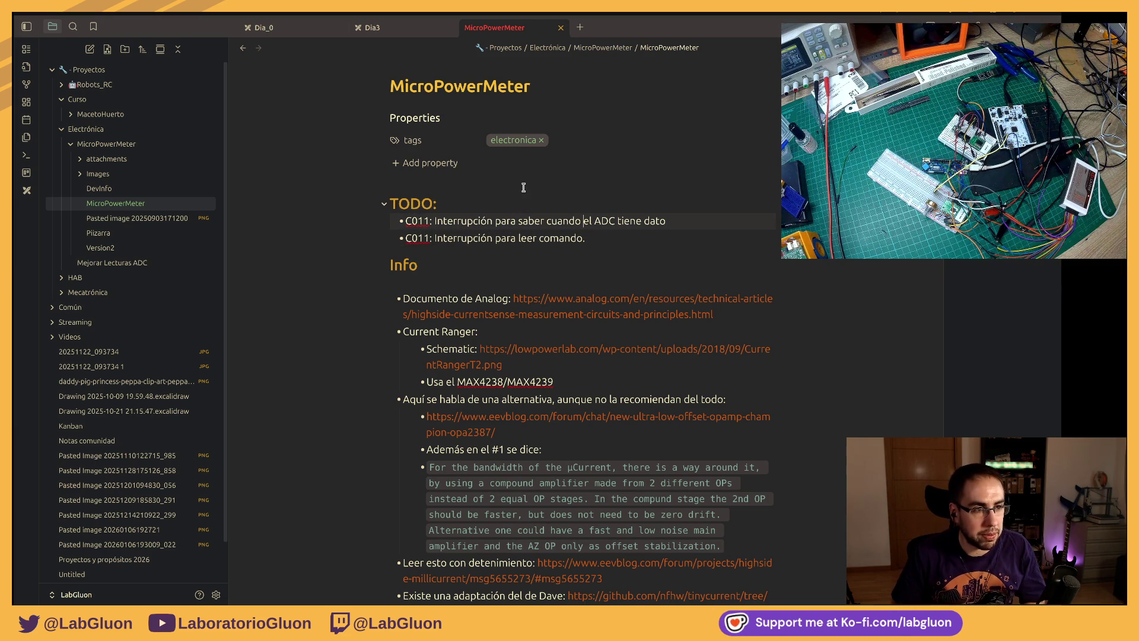
key(Down)
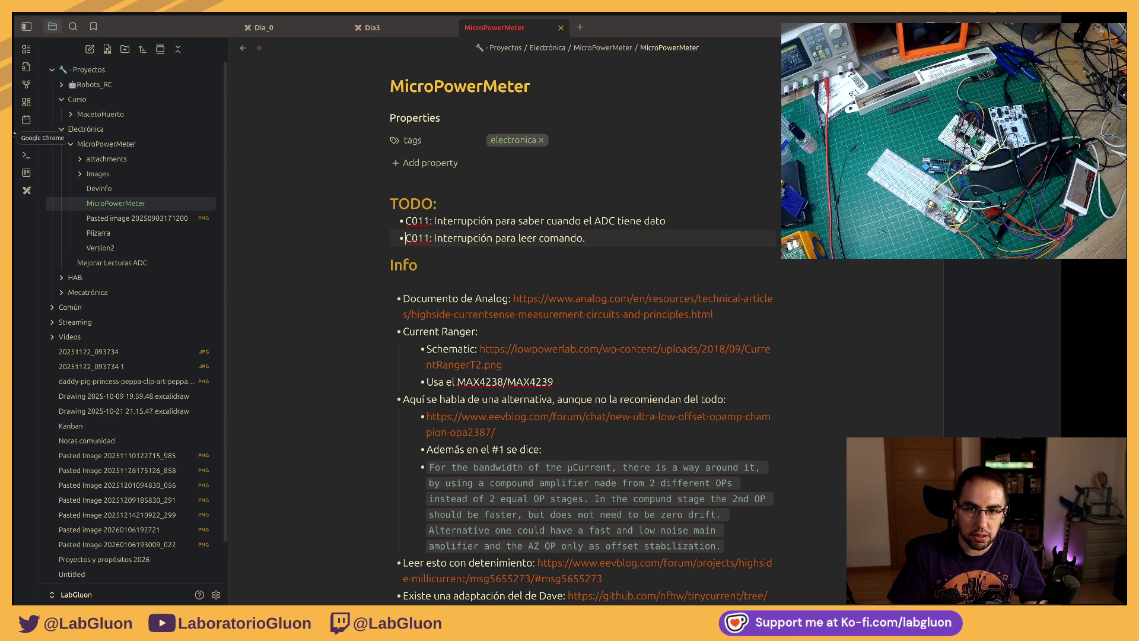
Step: In Pizarra, draw a transparent-background ellipse labelled IDLE
click(142, 234)
scroll(460, 323, down, 5)
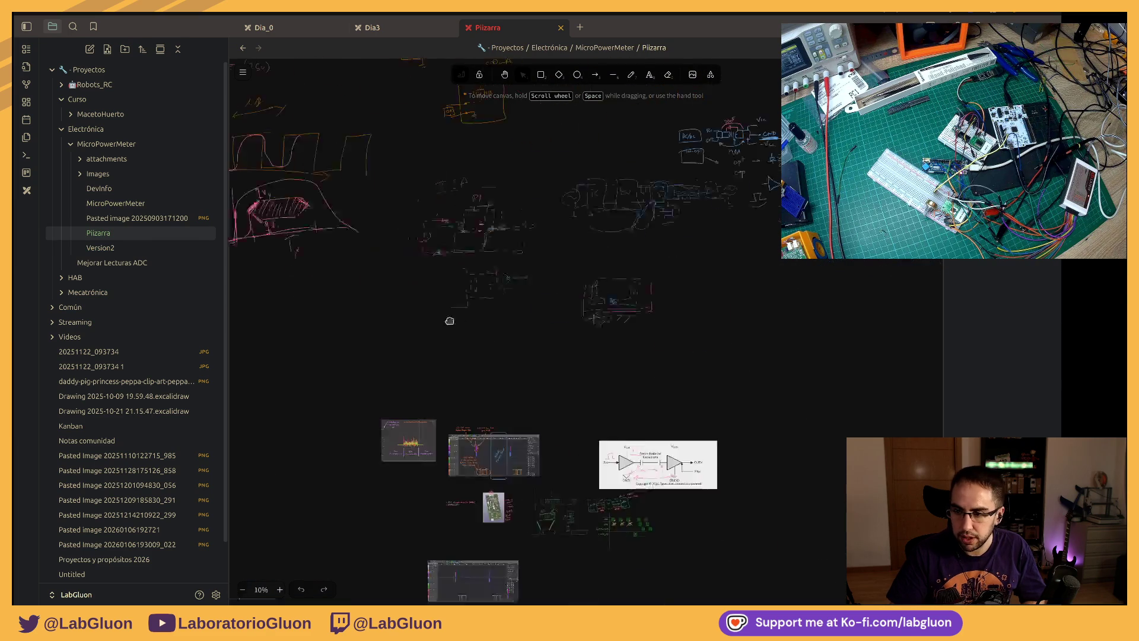
scroll(534, 339, down, 5)
scroll(535, 338, up, 2)
scroll(521, 321, up, 2)
key(o)
drag(474, 231, 588, 348)
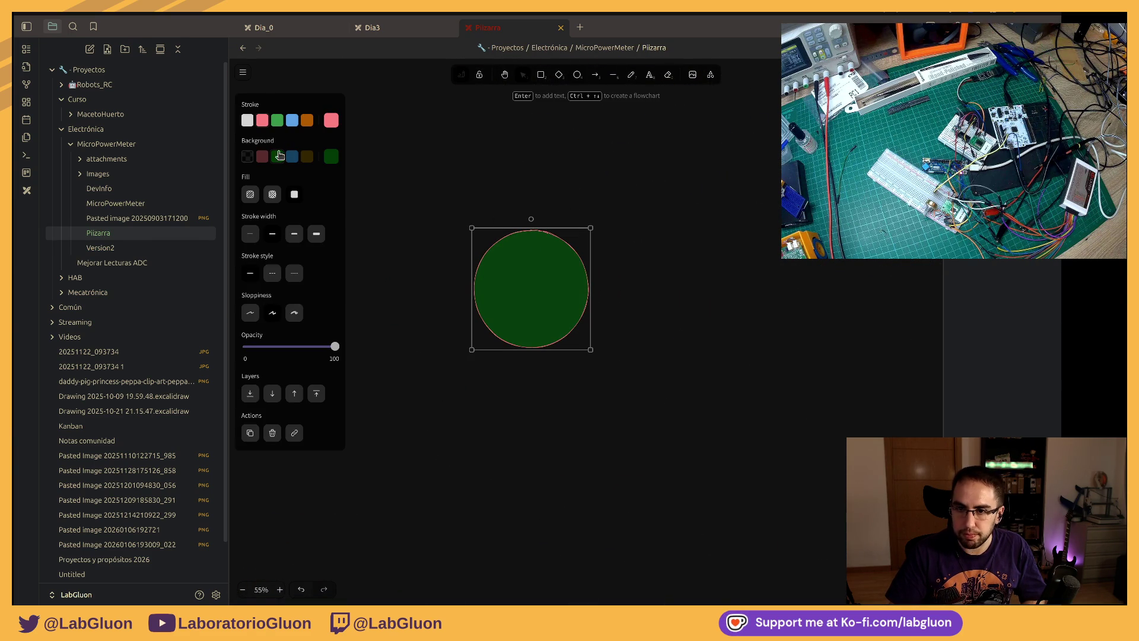
click(248, 158)
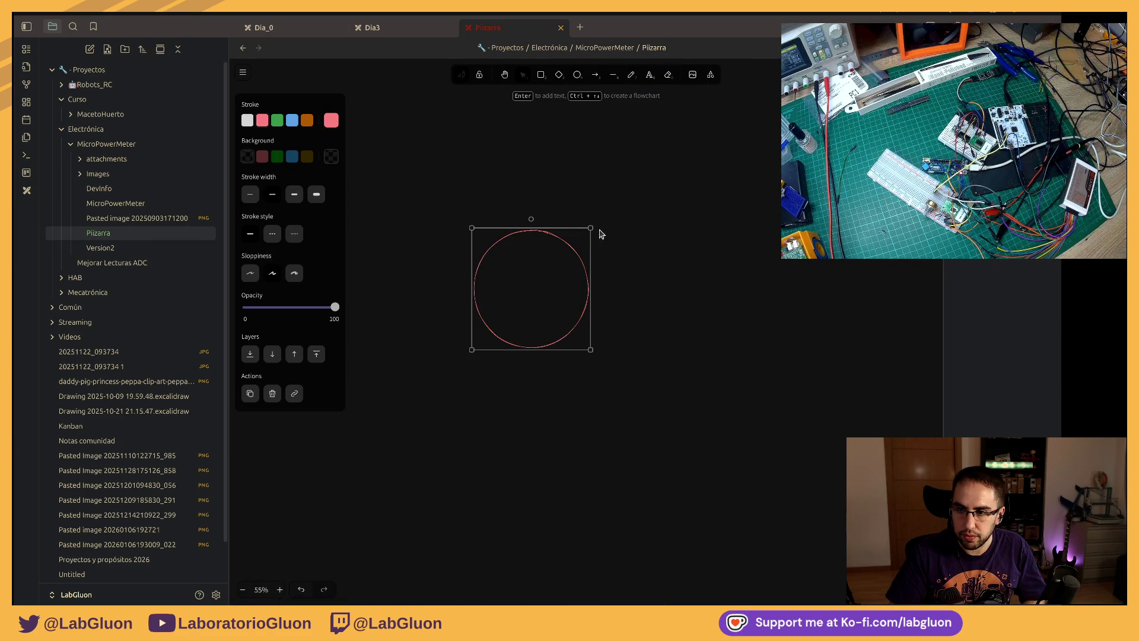
drag(590, 228, 601, 263)
double_click(544, 266)
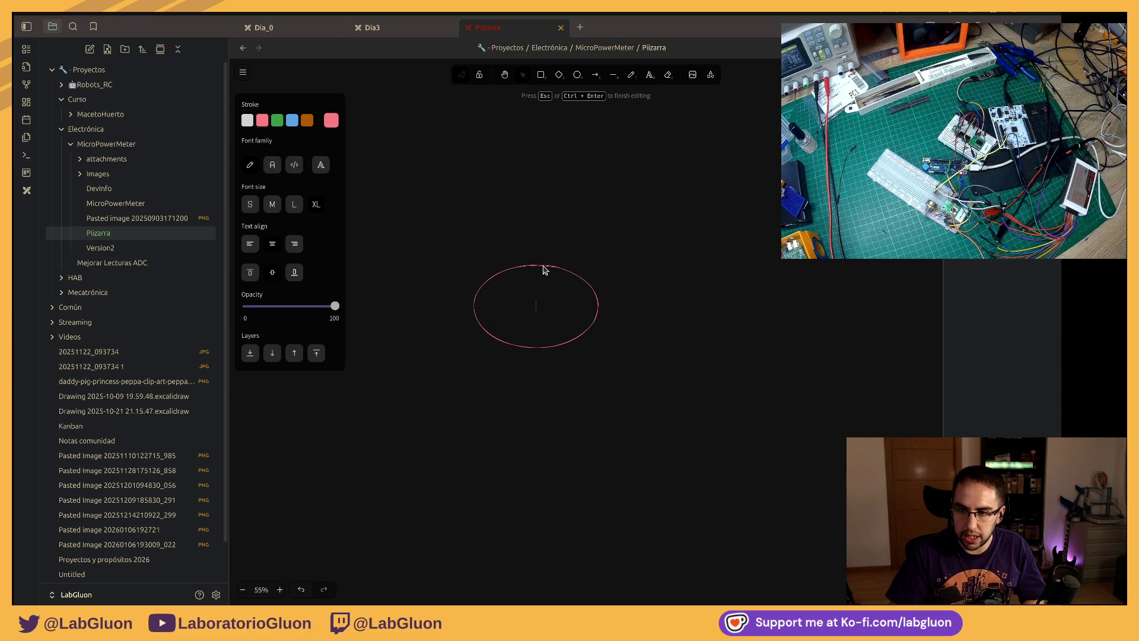
text(IDLE)
key(Escape)
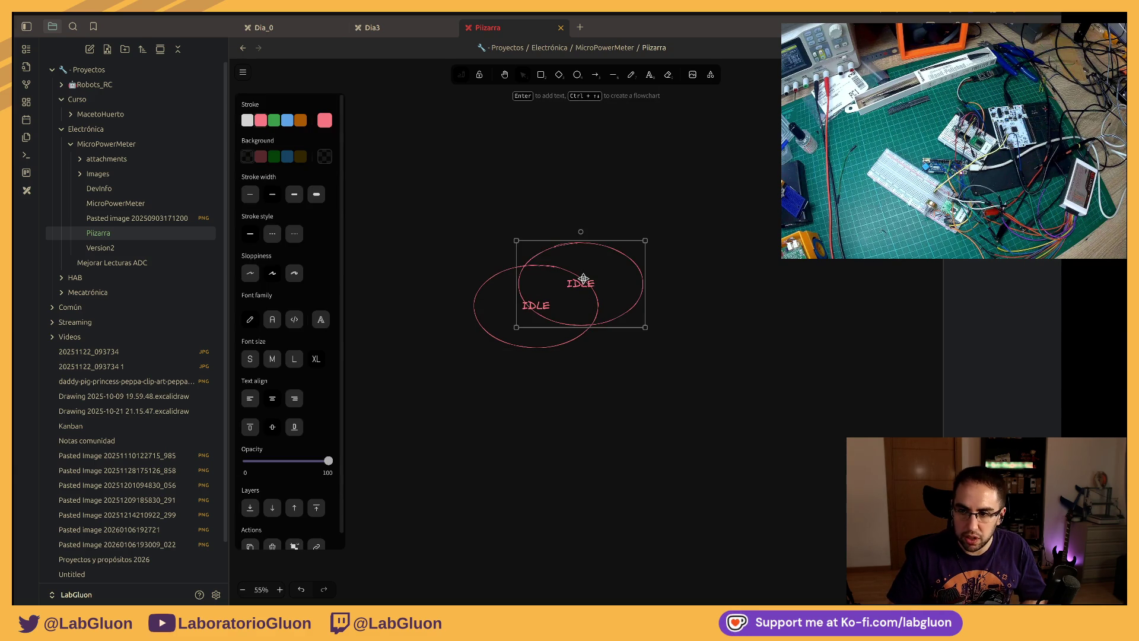
Step: Alt-drag a copy up-right labelled Leer ADC, then a lower copy started as 'Env' and discarded
drag(580, 287, 705, 145)
double_click(672, 155)
text(Leer ADC)
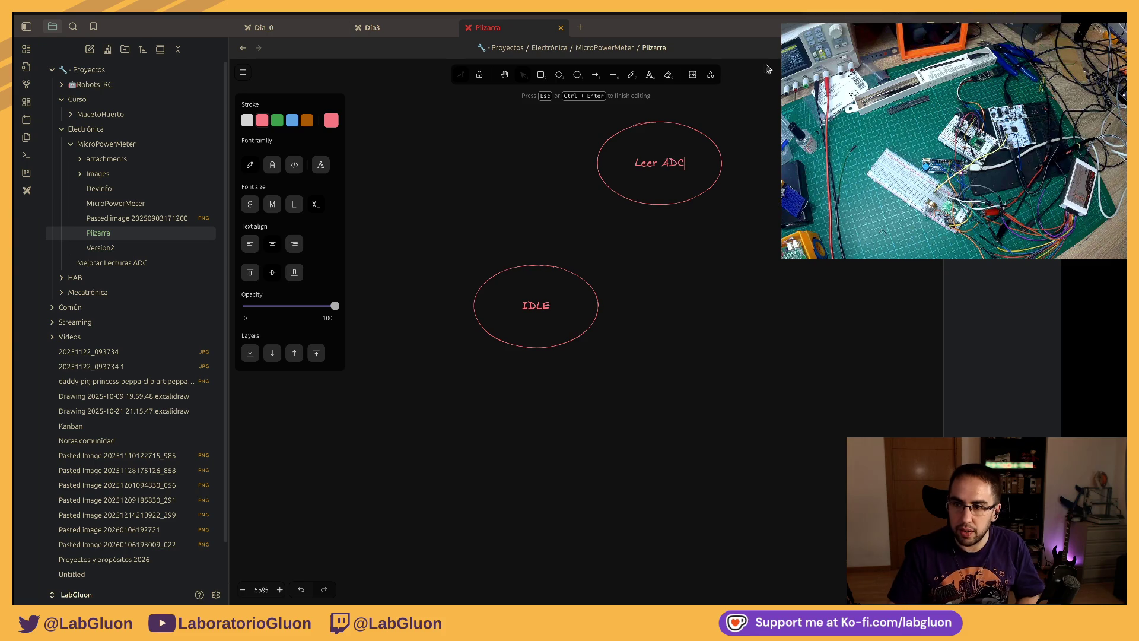
click(770, 257)
mouse_move(771, 257)
mouse_down()
mouse_move(524, 306)
mouse_move(516, 265)
mouse_move(584, 233)
mouse_up()
click(489, 221)
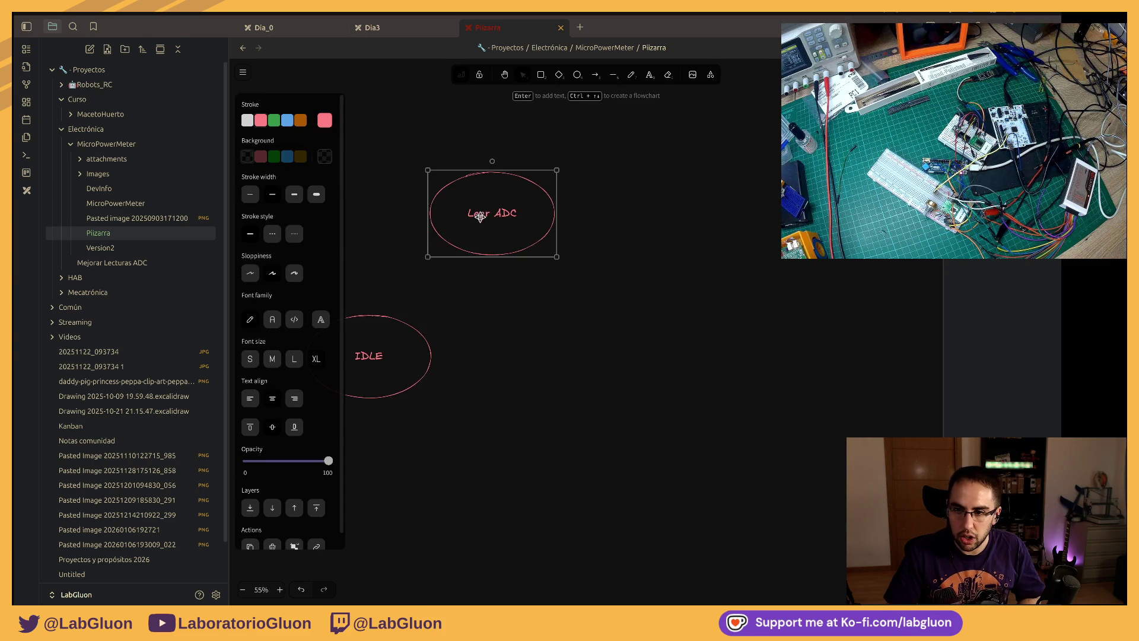
drag(488, 221, 557, 310)
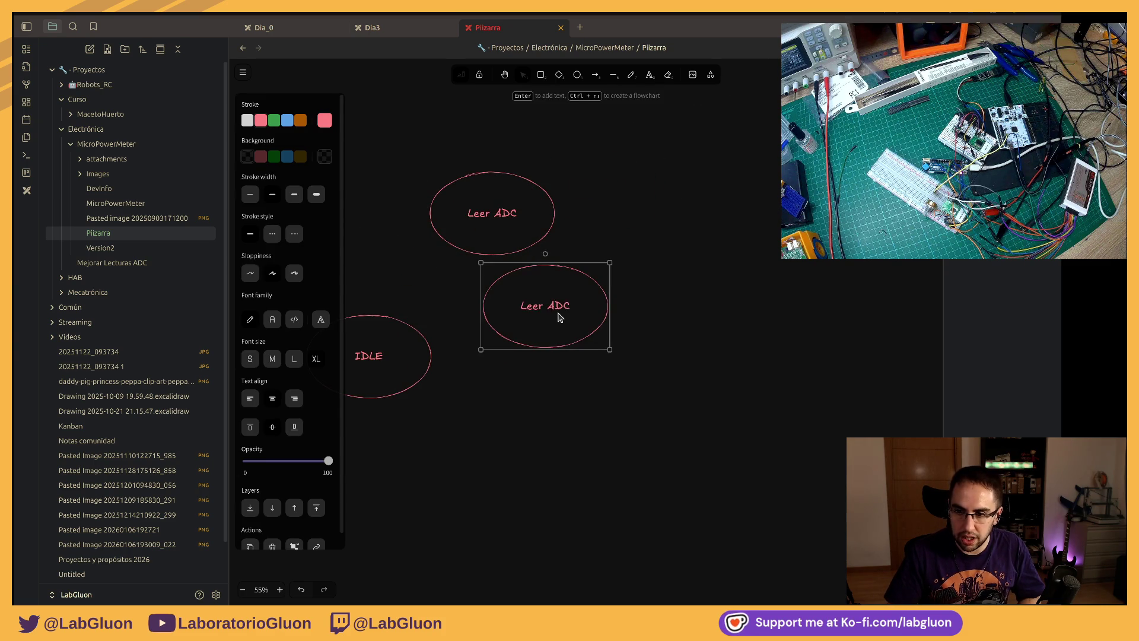
double_click(557, 309)
text(SE)
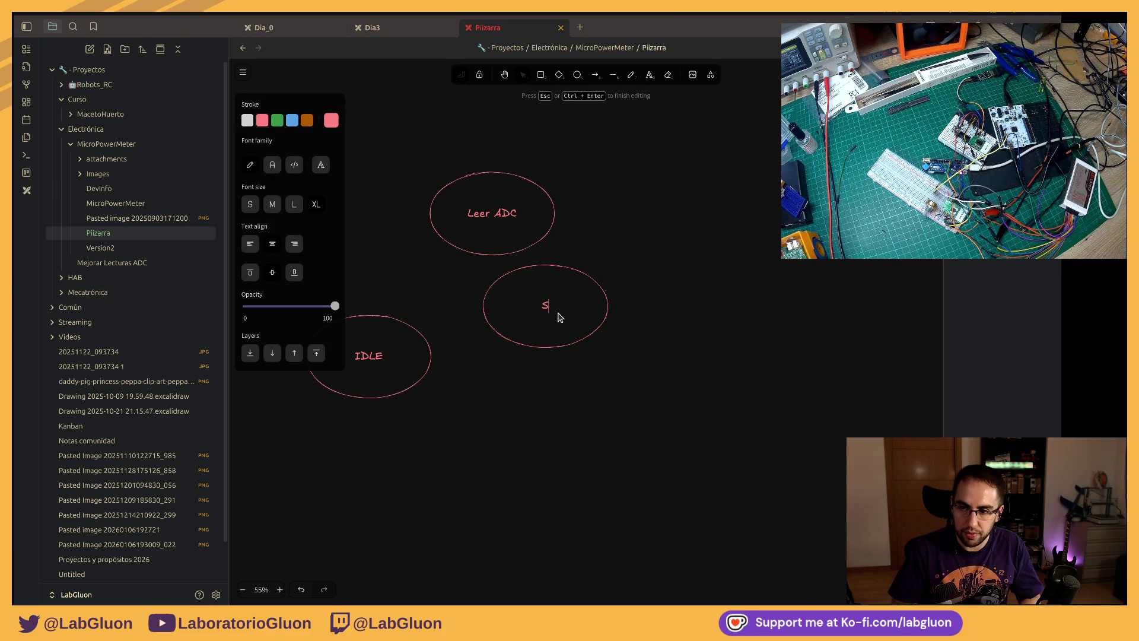
key(Escape)
key(Delete)
click(508, 213)
Step: Relabel Leer ADC as 'Enviar Dato ADC por UART' and copy it below-right as 'Actuar a comando'
double_click(505, 212)
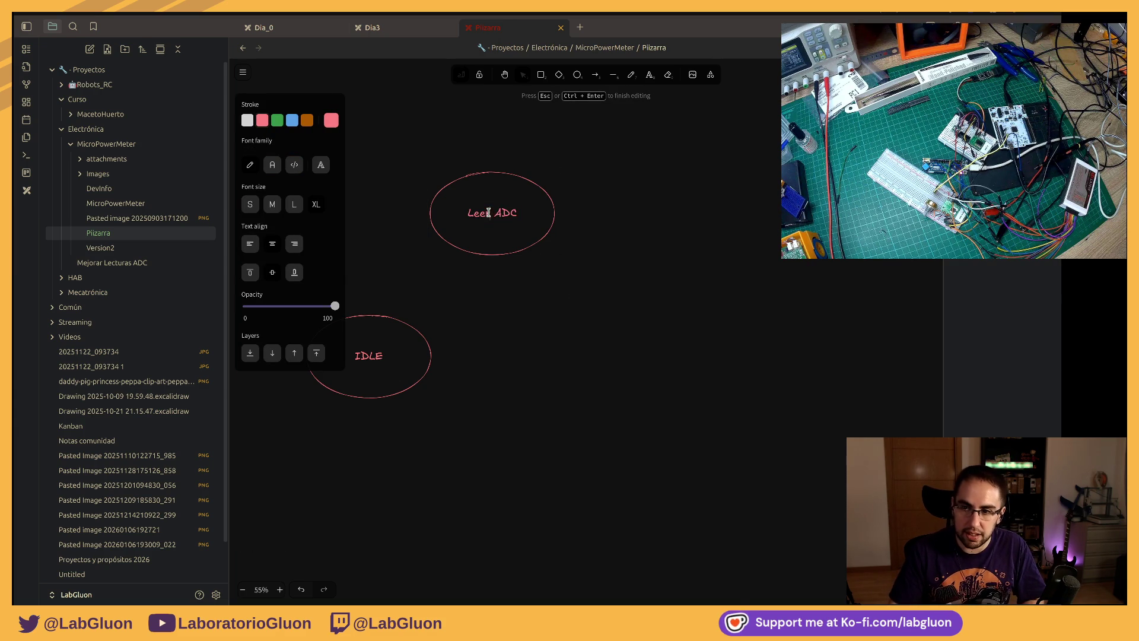
key(BackSpace)
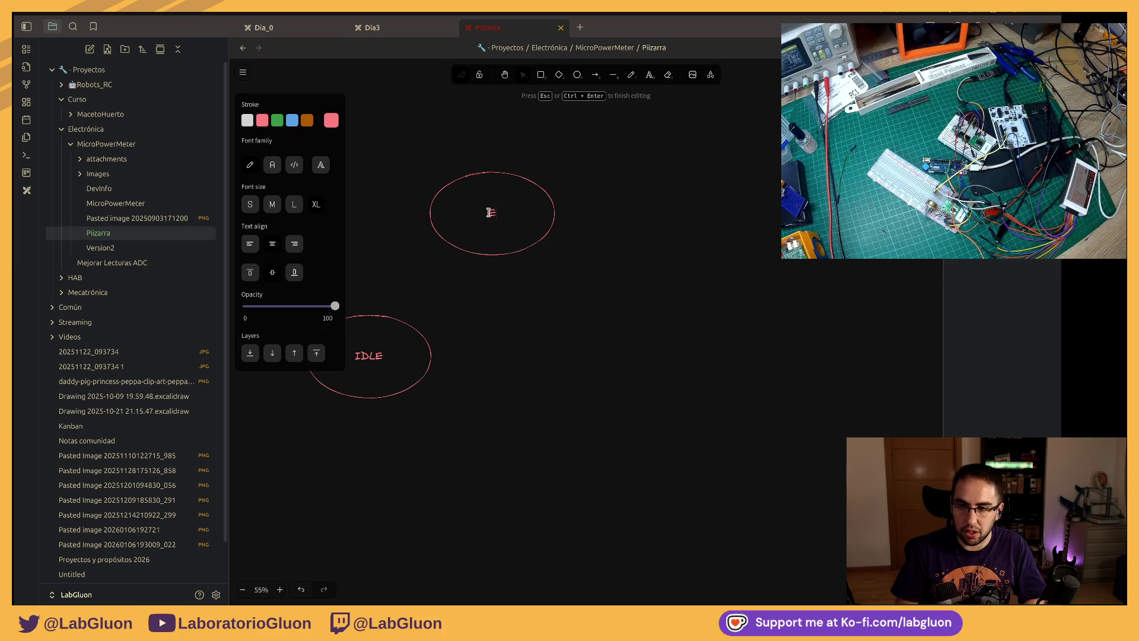
text(Dato ADC por UART)
key(Escape)
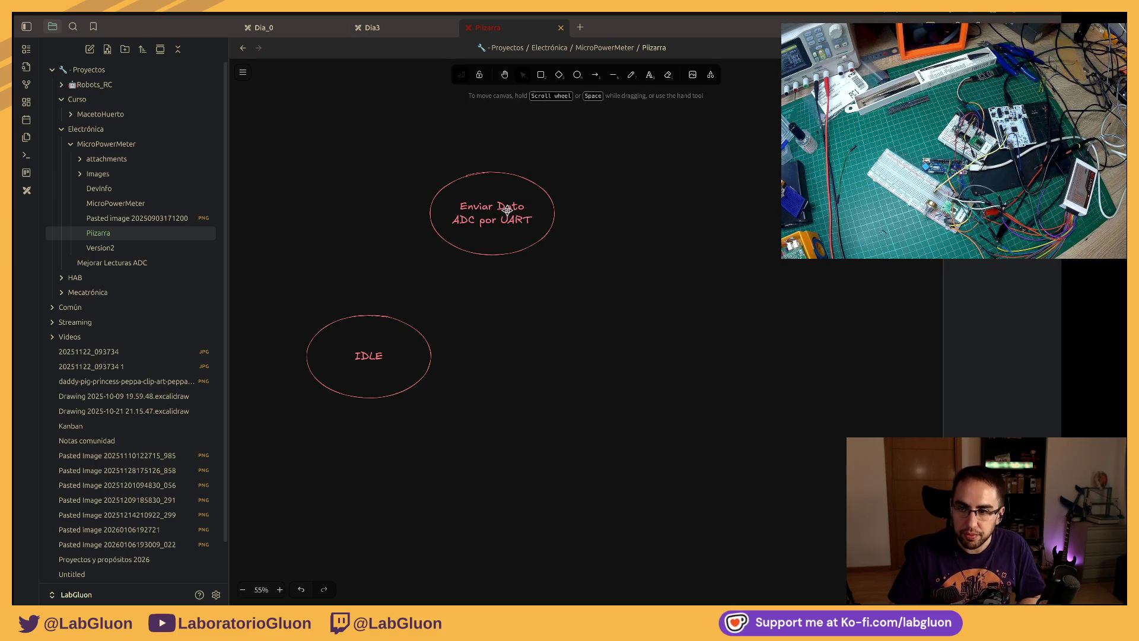
drag(497, 208, 545, 341)
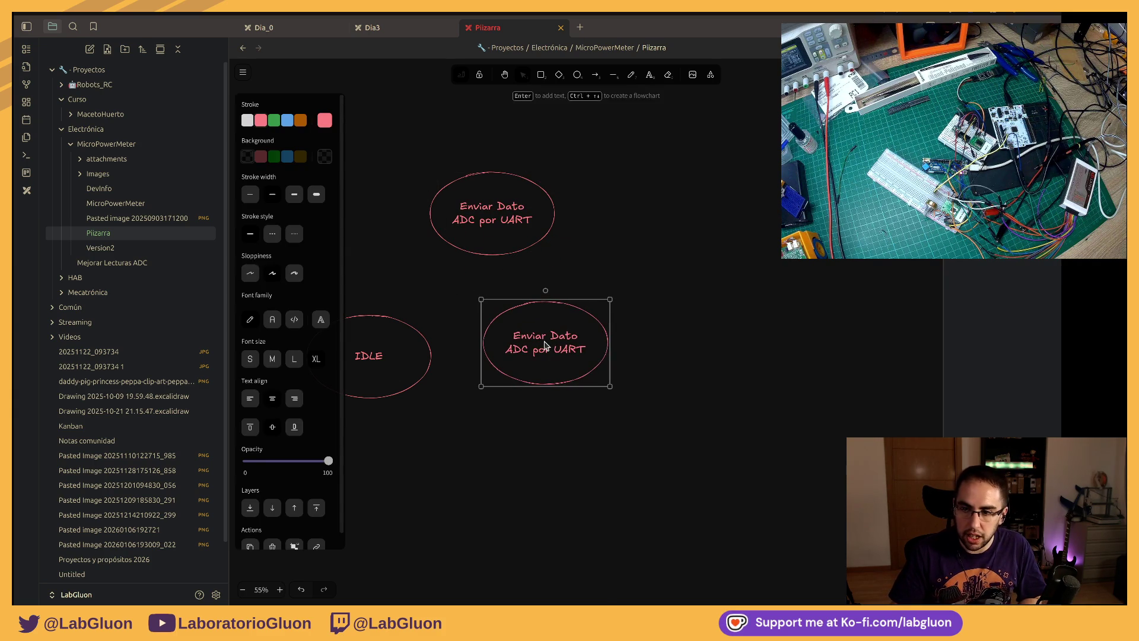
double_click(546, 340)
text(Actual a comando)
key(Escape)
drag(567, 354, 624, 472)
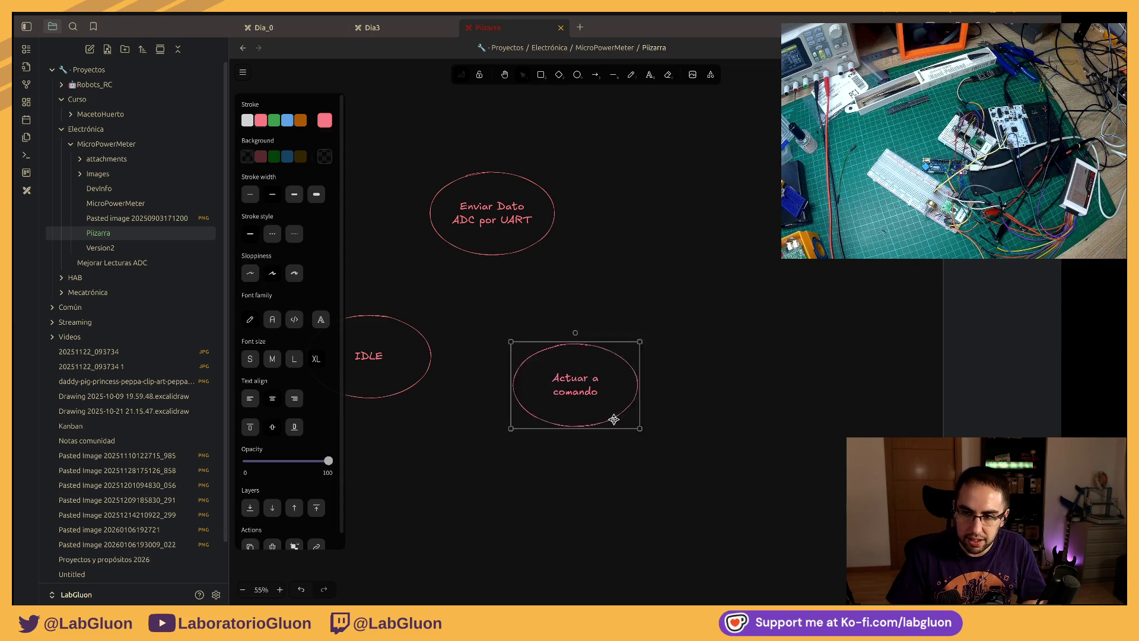
Step: Reposition the IDLE and Enviar Dato ellipses and connect IDLE to Enviar Dato with an arrow
drag(412, 353, 459, 355)
drag(492, 213, 541, 221)
drag(411, 344, 457, 330)
click(601, 101)
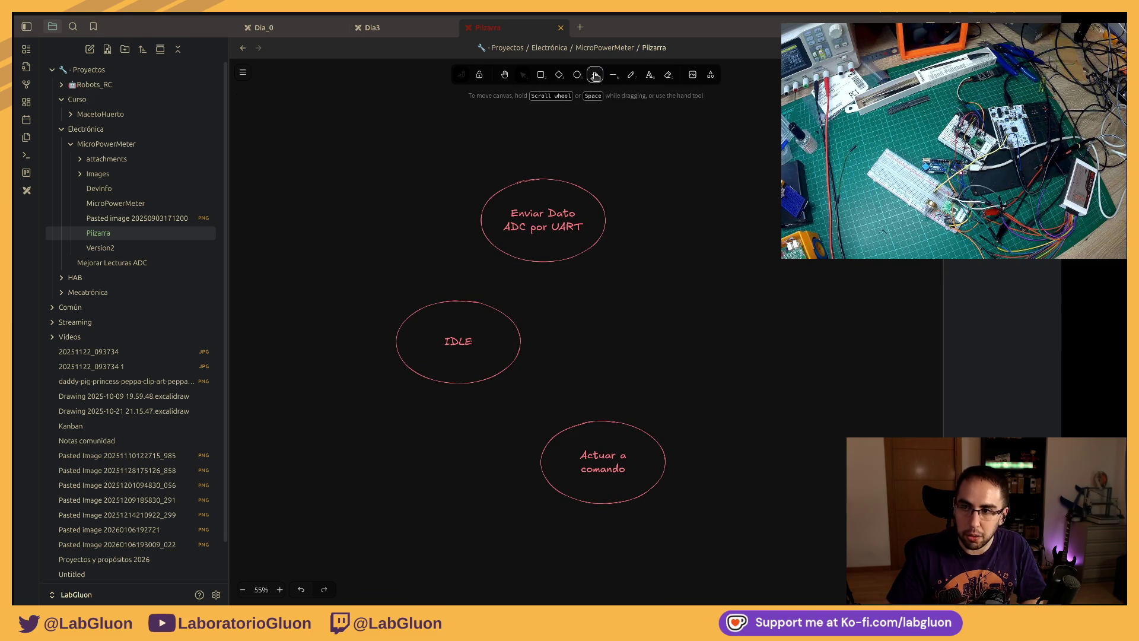
click(596, 74)
drag(463, 298, 496, 250)
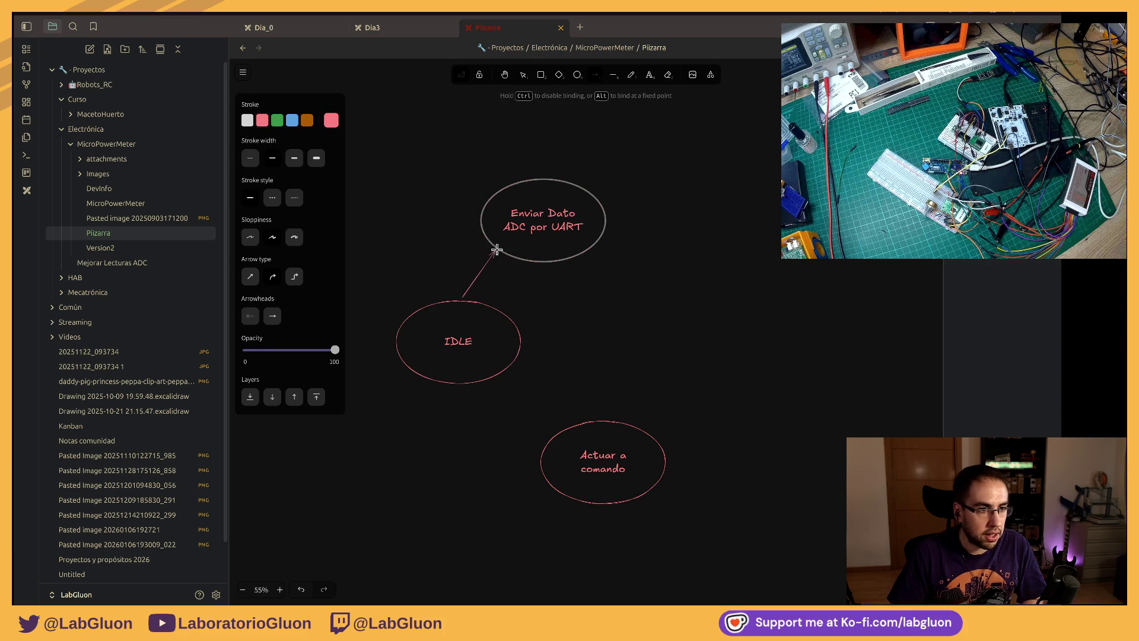
click(445, 204)
scroll(475, 285, up, 2)
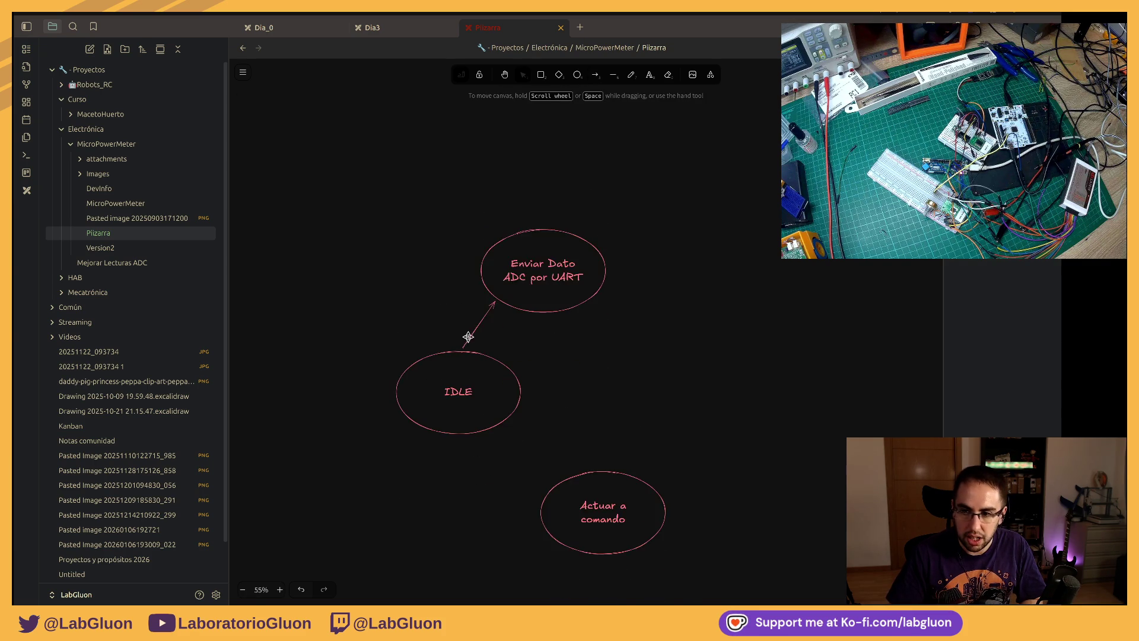
scroll(468, 336, up, 3)
click(453, 407)
drag(453, 407, 431, 426)
click(433, 312)
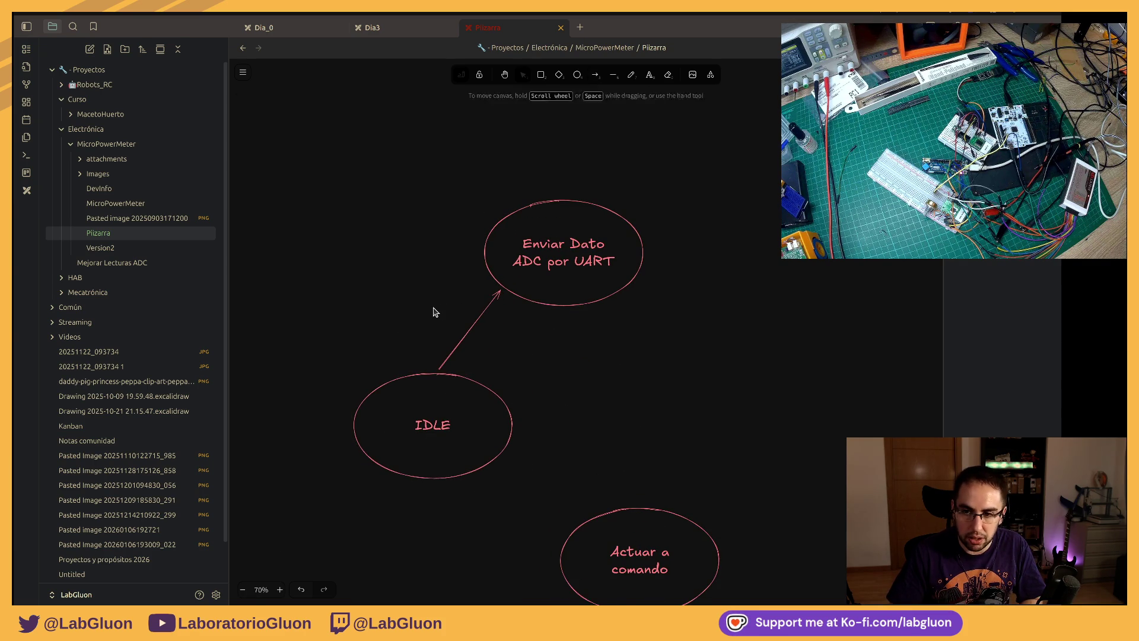
Step: Add a two-line 'SPI Tiene dato' label beside the IDLE-to-Enviar Dato arrow
double_click(434, 311)
text(SP)
key(Return)
text(Tie)
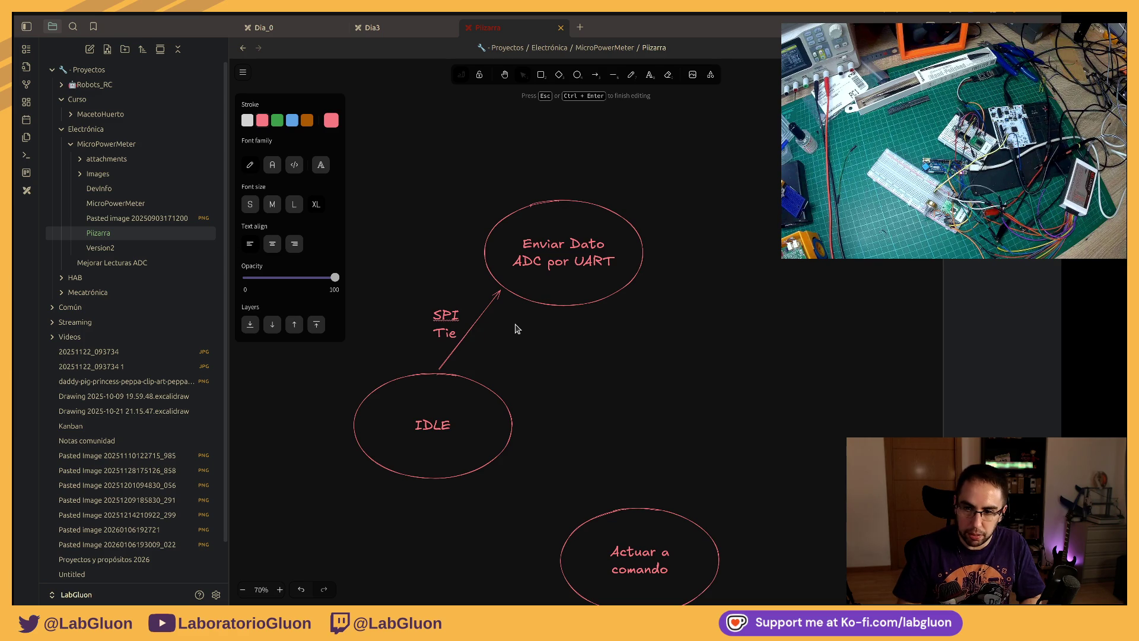
text(ne dato)
key(Escape)
mouse_move(450, 326)
mouse_down()
mouse_move(414, 306)
mouse_move(407, 315)
mouse_up()
click(526, 374)
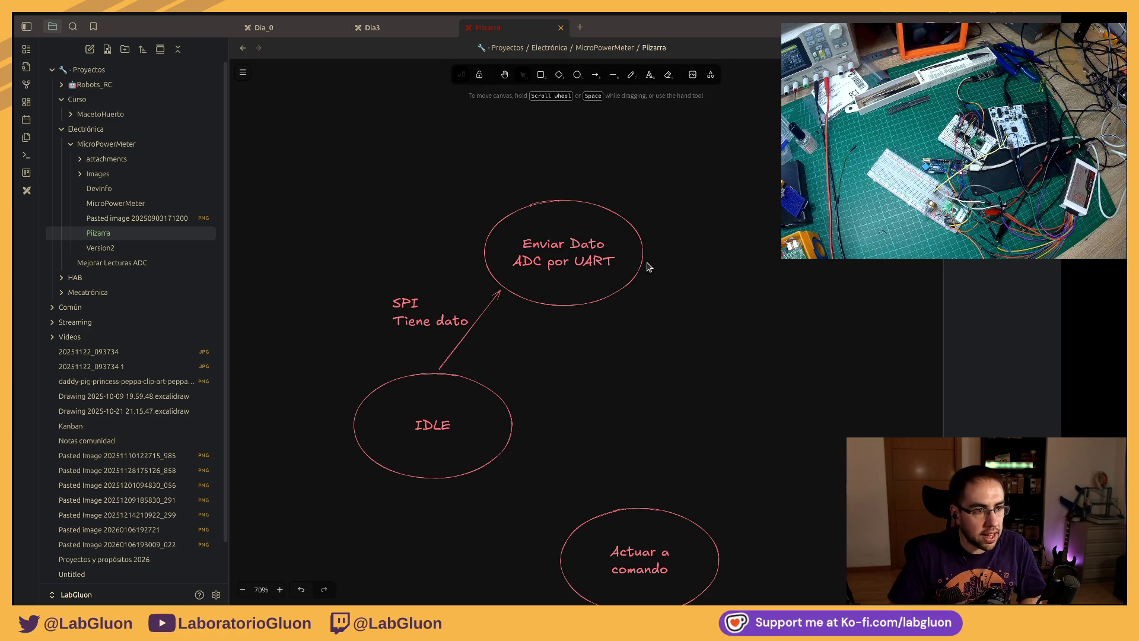
scroll(584, 250, right, 2)
scroll(623, 222, down, 1)
scroll(641, 199, left, 1)
scroll(642, 199, down, 1)
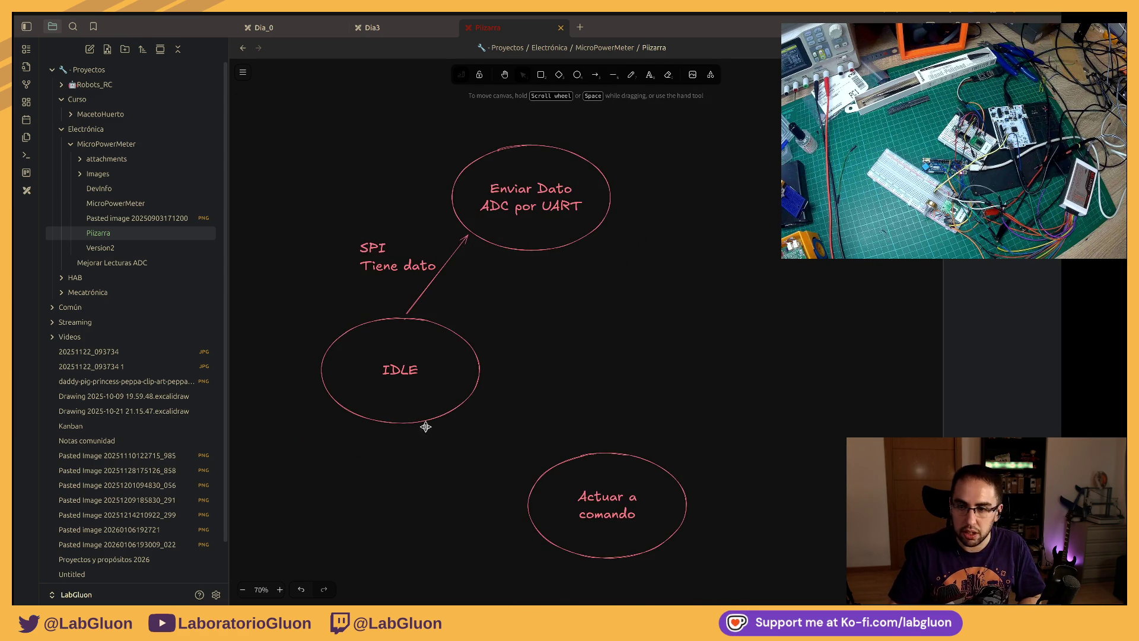
Step: Draw an arrow from IDLE to Actuar a comando and label it 'UART Tiene Cmd'
click(595, 75)
drag(452, 415, 540, 472)
click(457, 468)
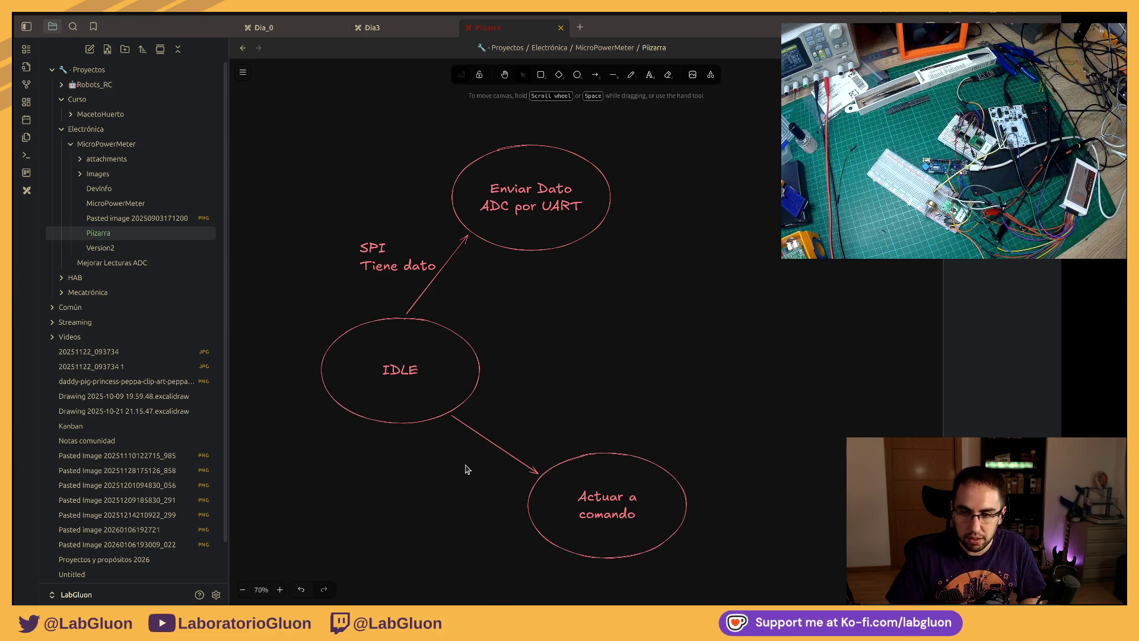
double_click(463, 468)
text(UART)
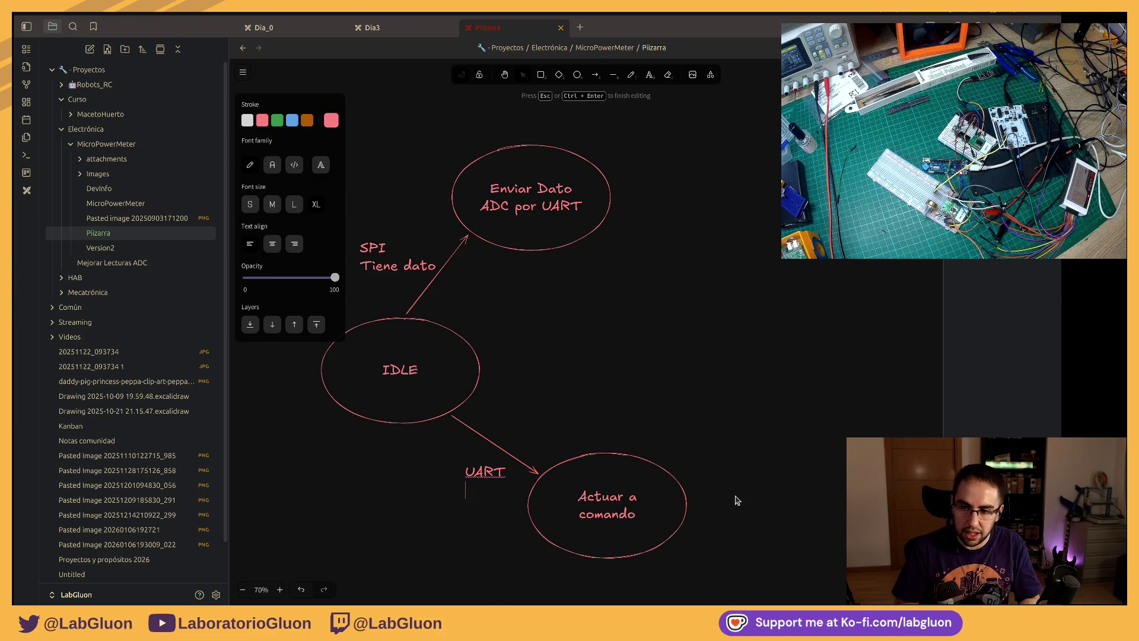
text(tiene)
key(BackSpace)
key(BackSpace)
key(BackSpace)
text(Tienbe)
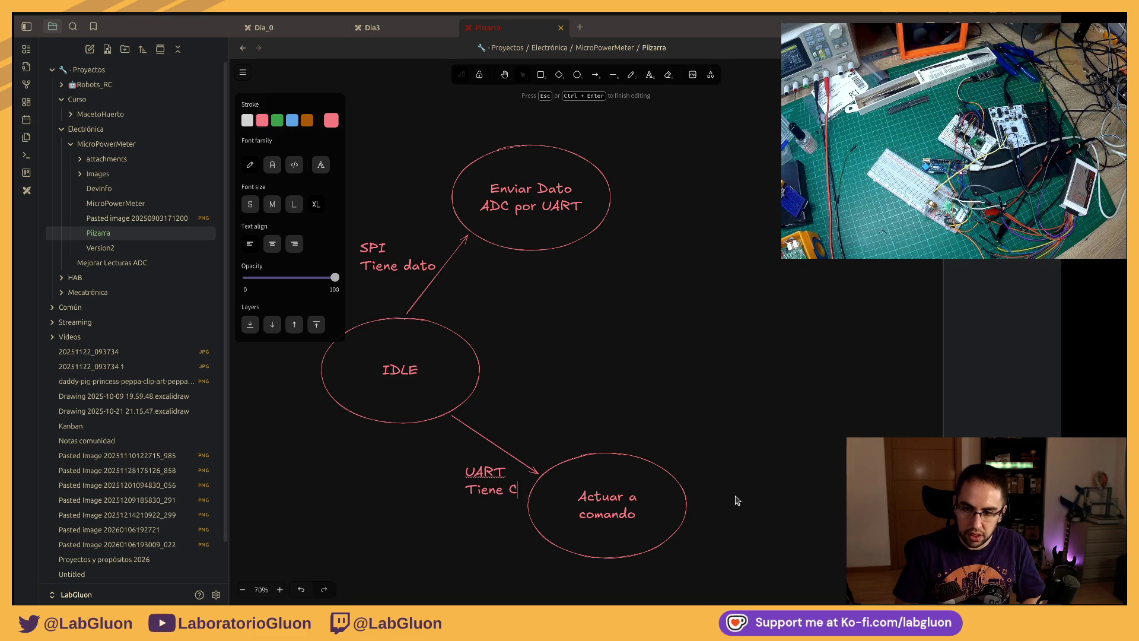
click(452, 483)
drag(494, 469, 462, 459)
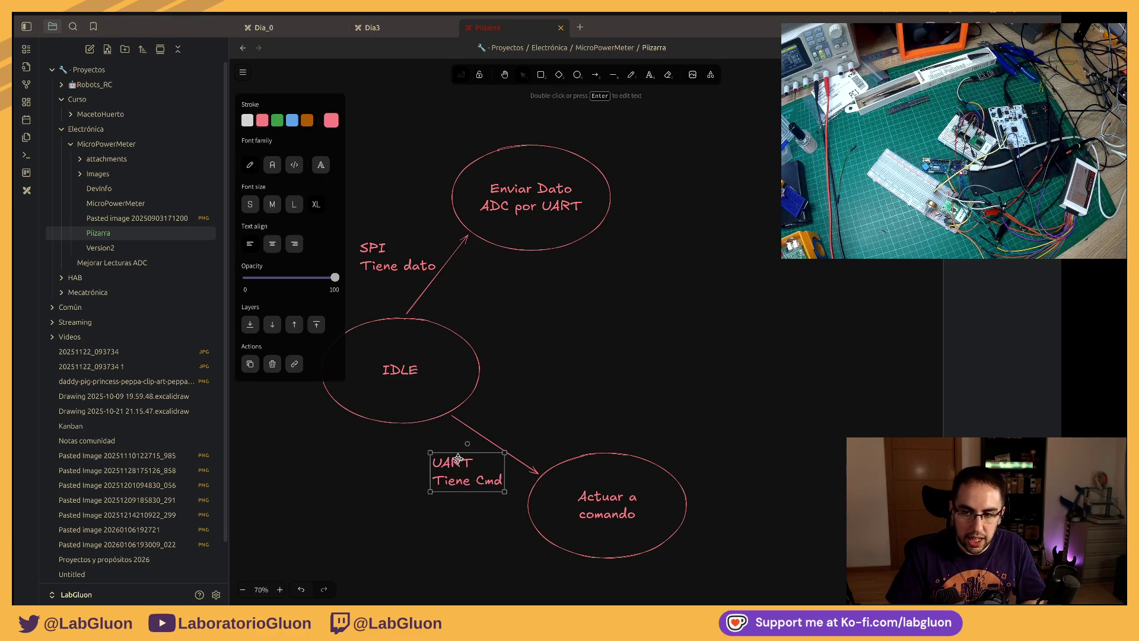
click(597, 318)
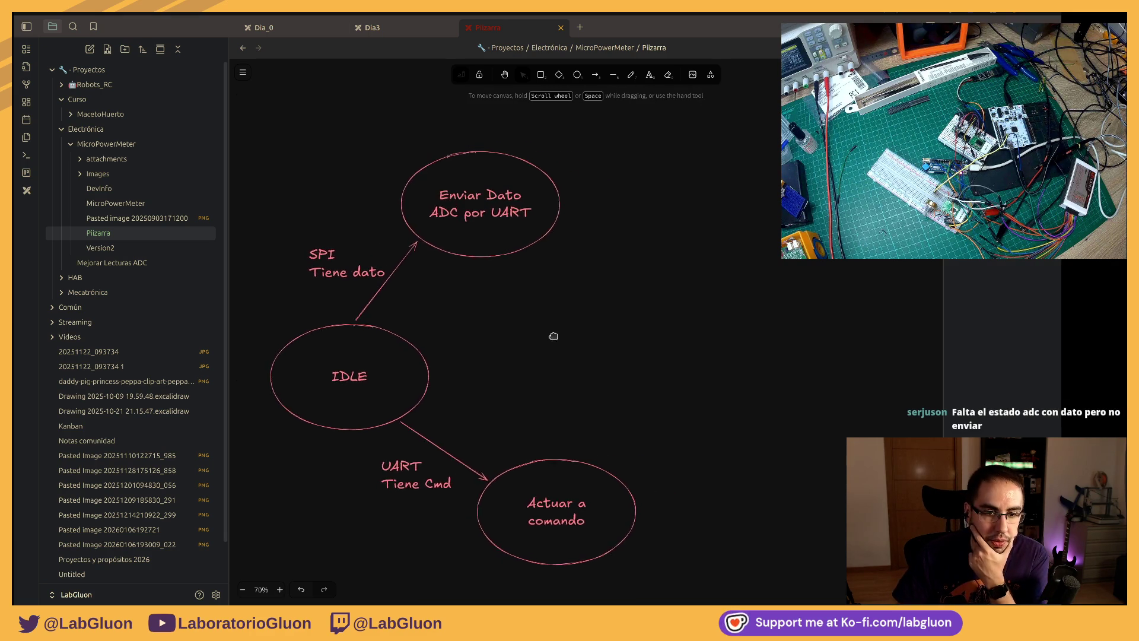
Step: Move the Enviar Dato ADC por UART state right and shift the SPI Tiene dato label along its arrow
drag(609, 326, 578, 360)
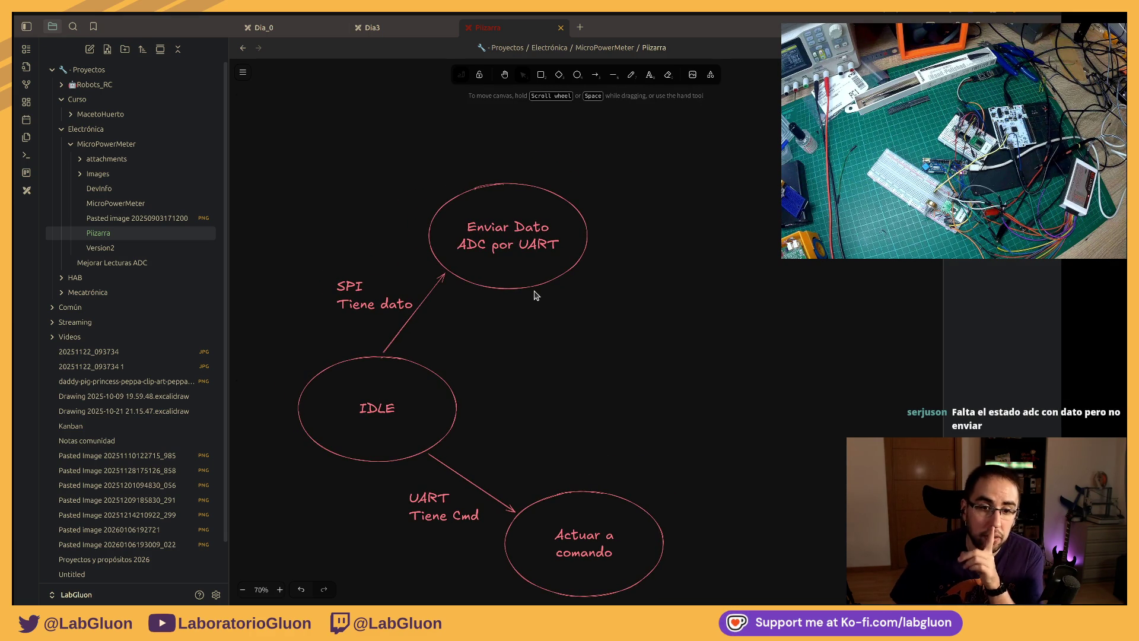
click(552, 247)
drag(517, 327, 562, 332)
drag(554, 290, 613, 296)
drag(410, 296, 443, 294)
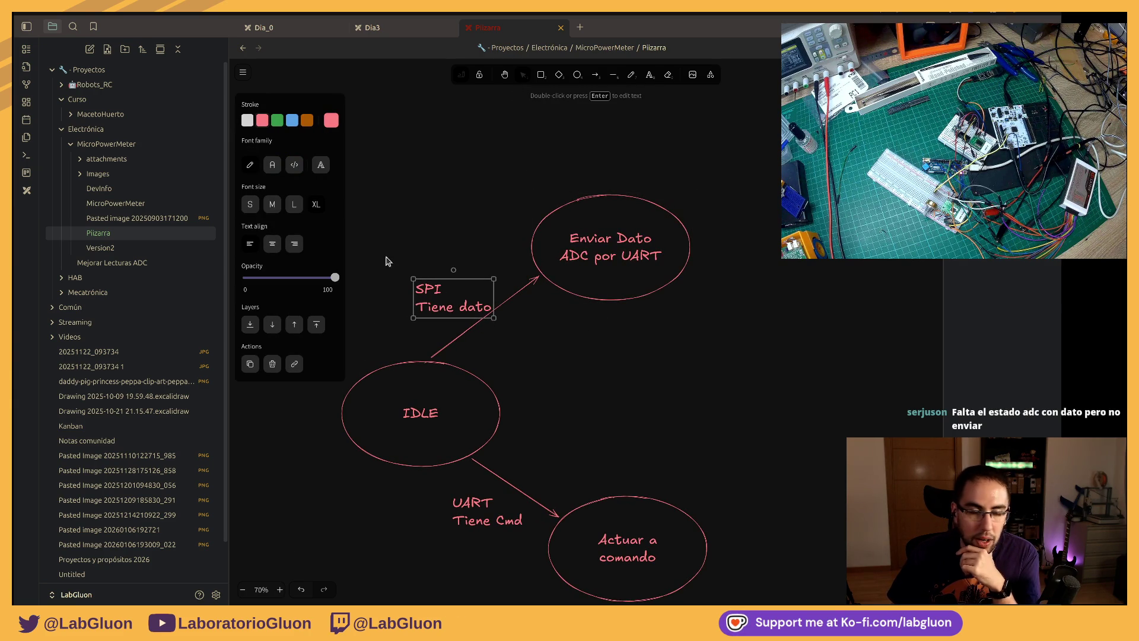
drag(382, 252, 541, 353)
click(567, 352)
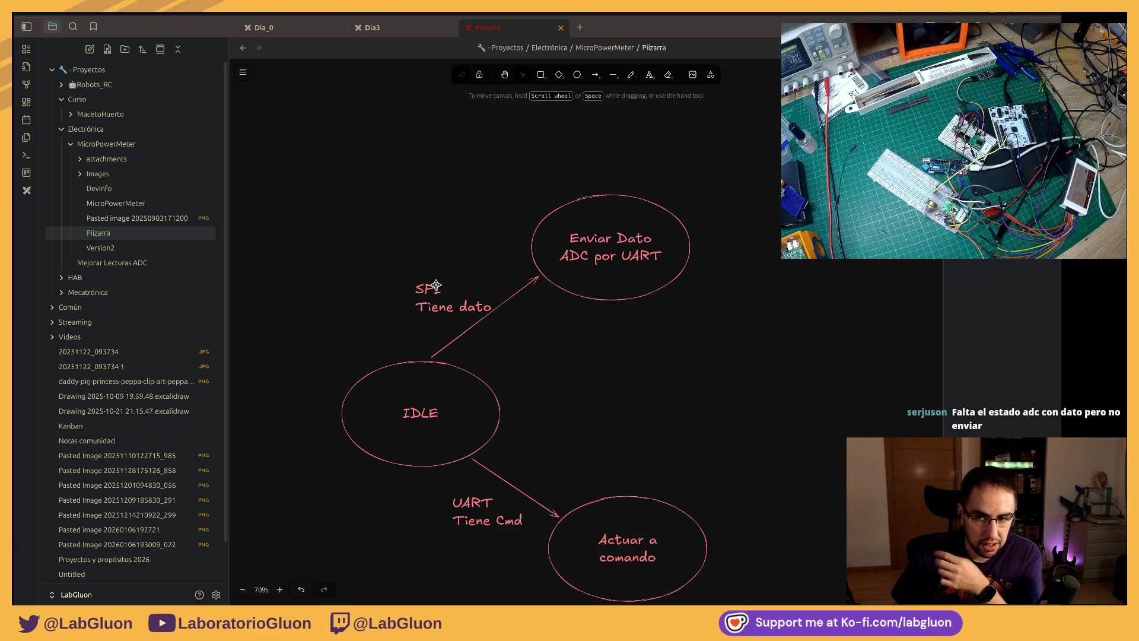
scroll(534, 356, right, 1)
scroll(582, 371, down, 1)
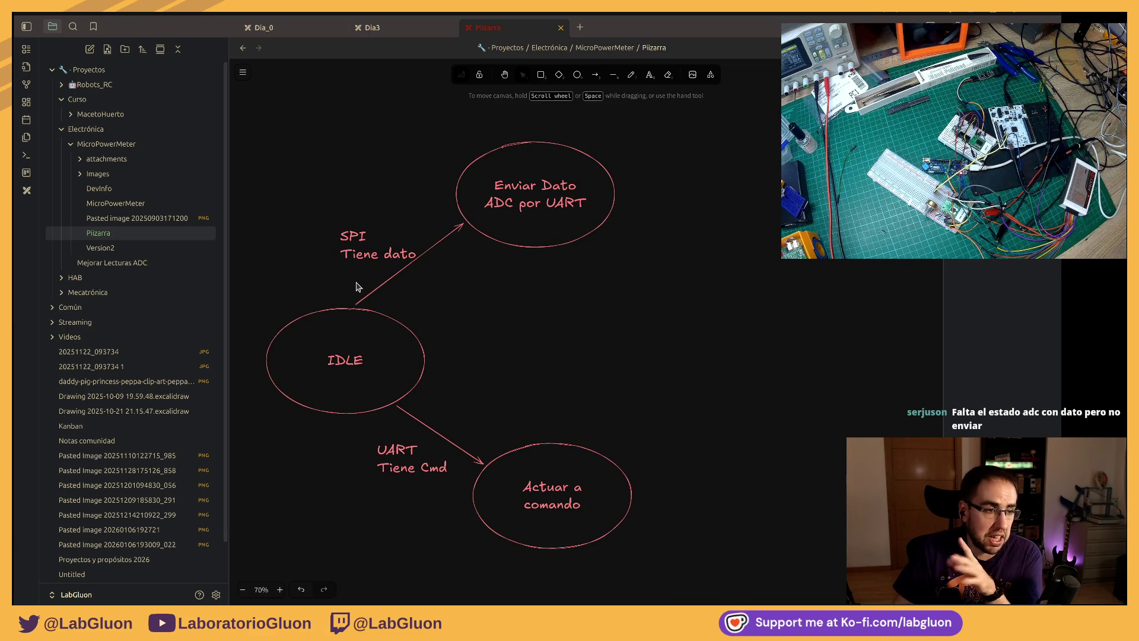
Step: Nudge Enviar Dato slightly further right and lift the SPI Tiene dato label up-right
mouse_move(520, 232)
mouse_down()
mouse_move(473, 219)
mouse_move(529, 232)
mouse_up()
click(443, 228)
drag(411, 242, 430, 233)
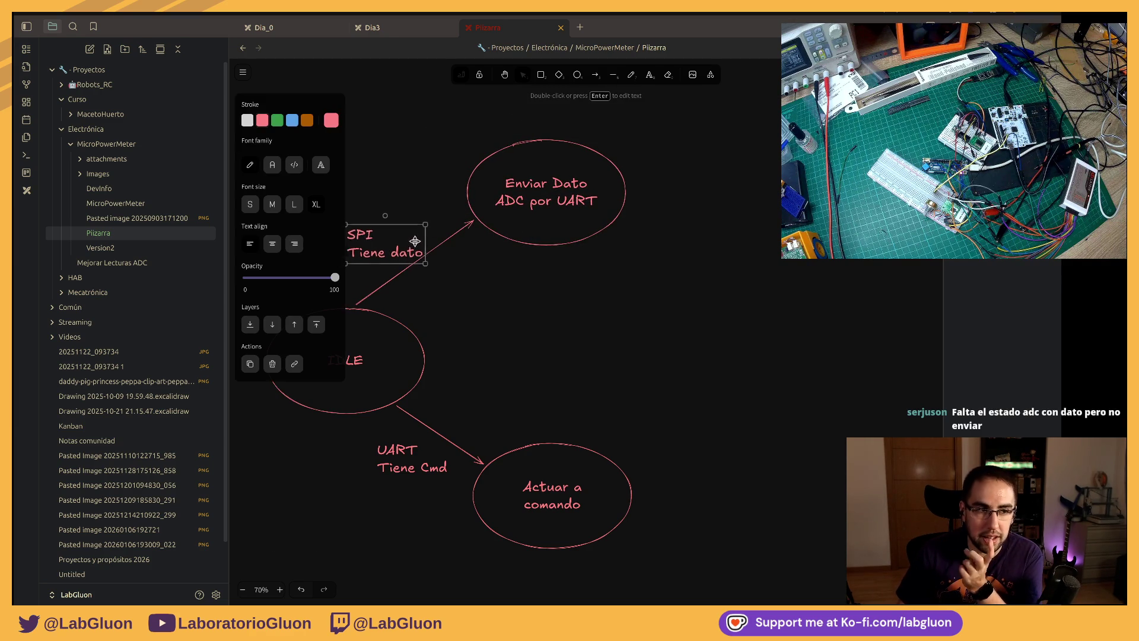
click(602, 337)
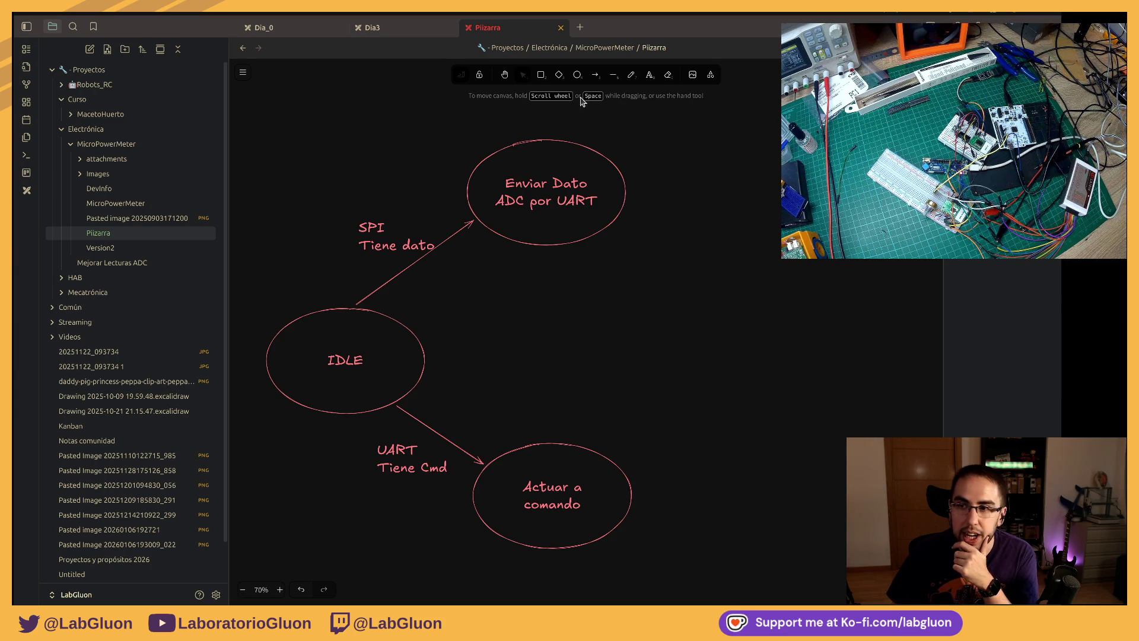
click(577, 74)
Step: Draw a new state ellipse right of IDLE named 'Nuevo Dato Disponible' on two lines
drag(560, 287, 685, 375)
key(Return)
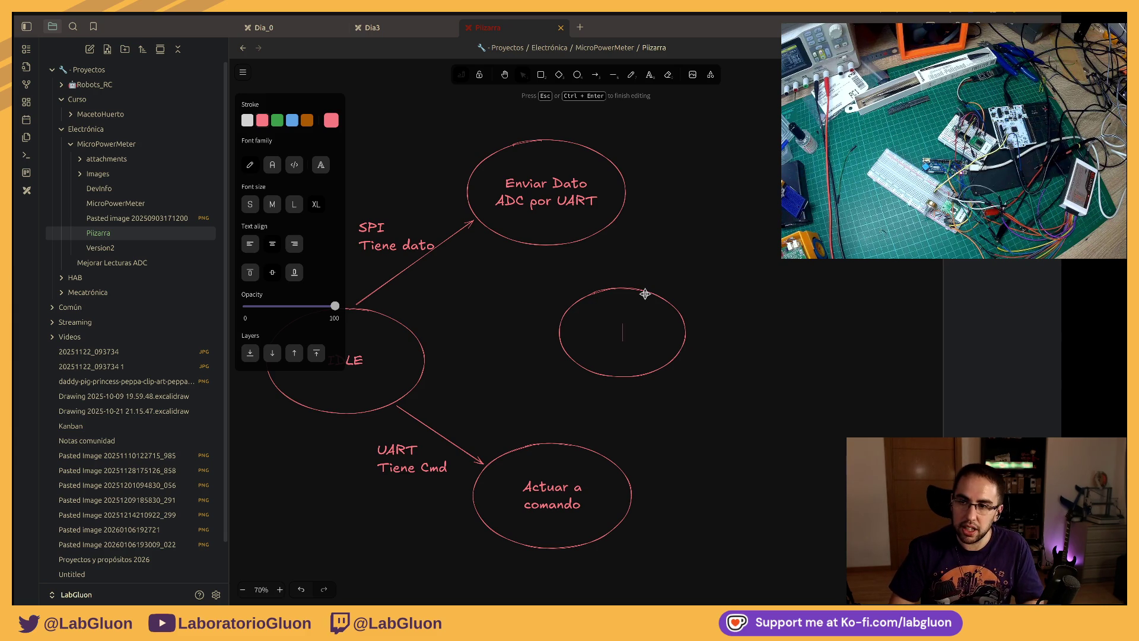
text(Nuevo Dato)
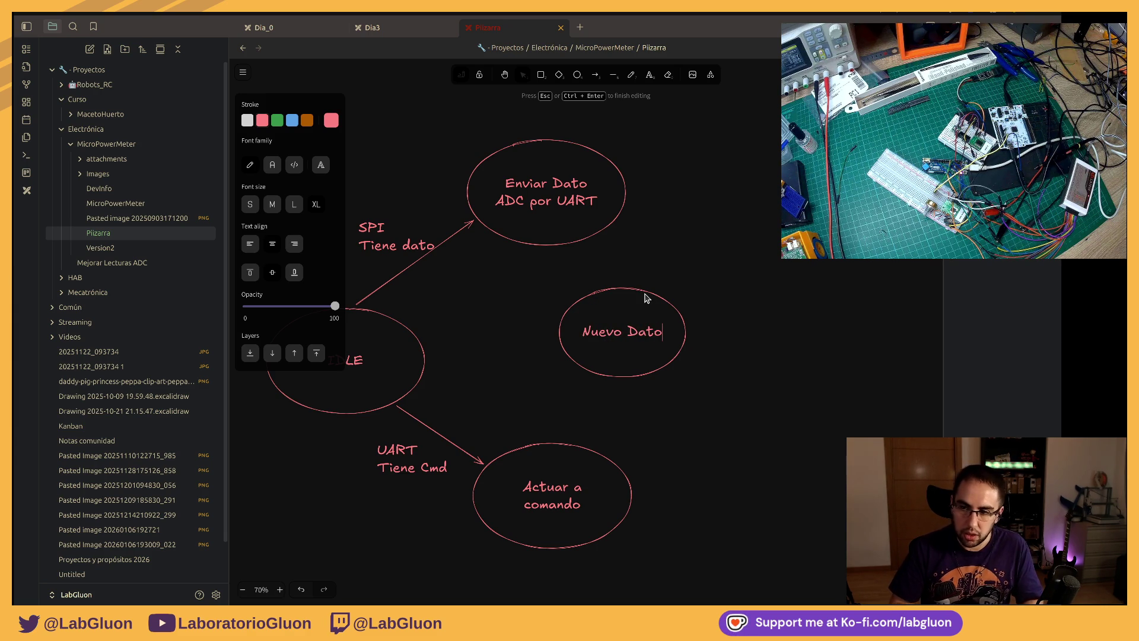
key(Return)
text(sponible)
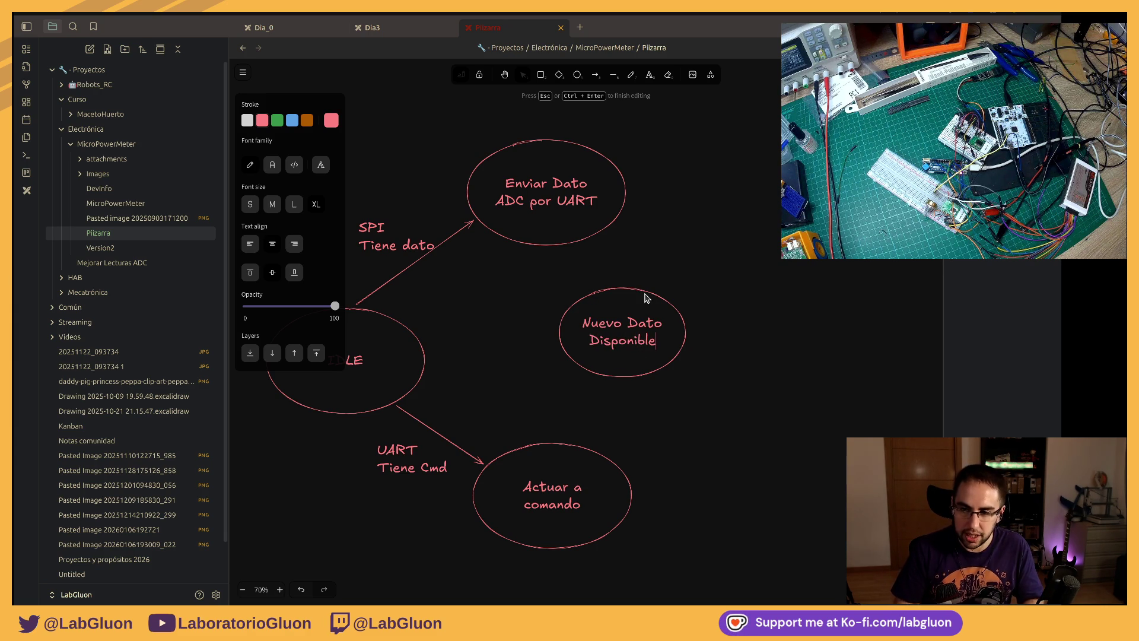
click(608, 276)
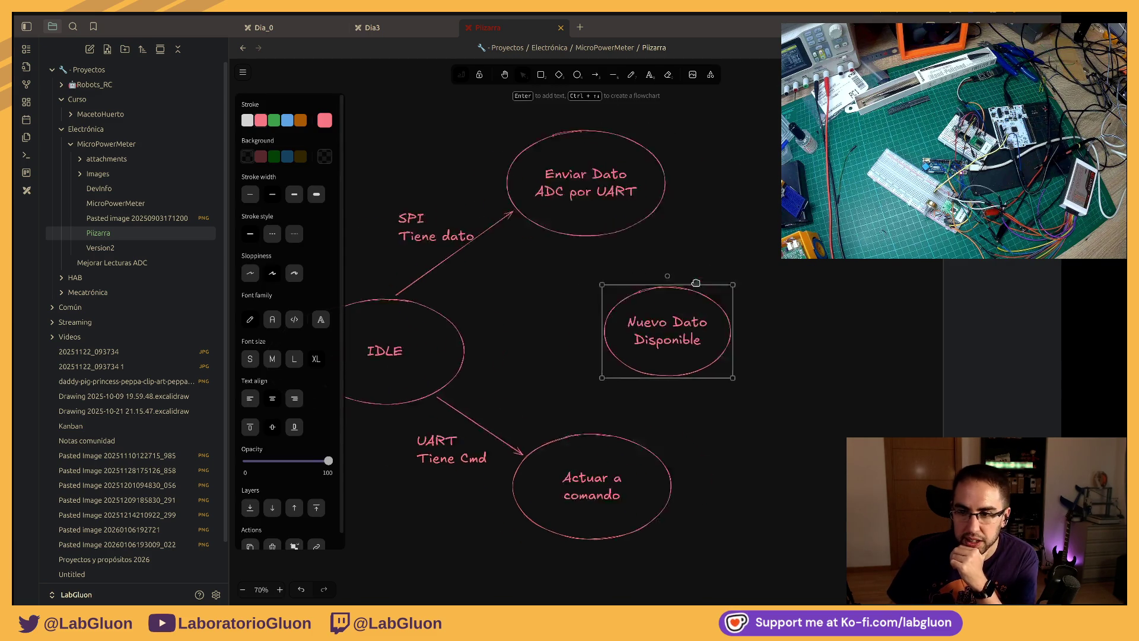
scroll(644, 288, left, 5)
Step: Connect Enviar Dato and IDLE to Nuevo Dato Disponible with arrows, editing its text and position
drag(667, 225, 699, 280)
click(756, 252)
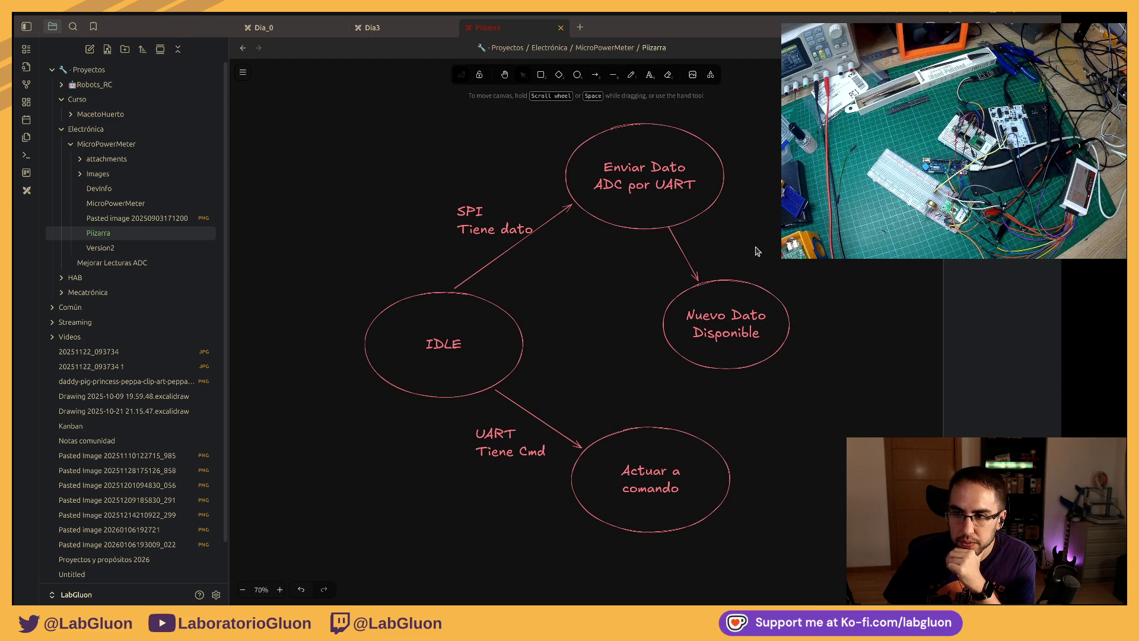
double_click(762, 322)
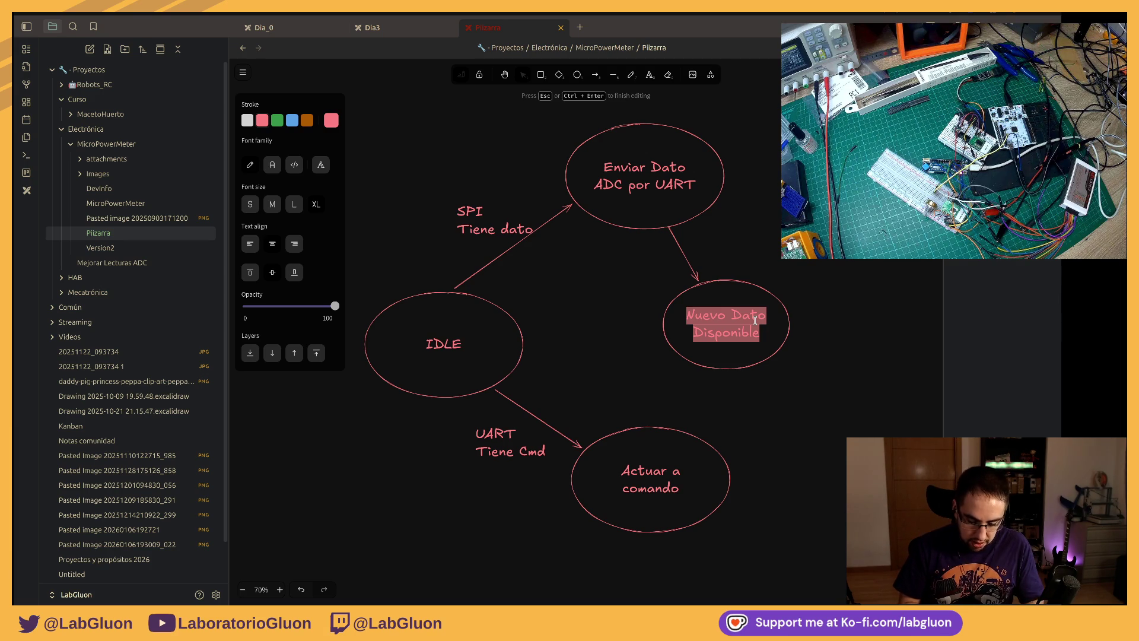
click(688, 245)
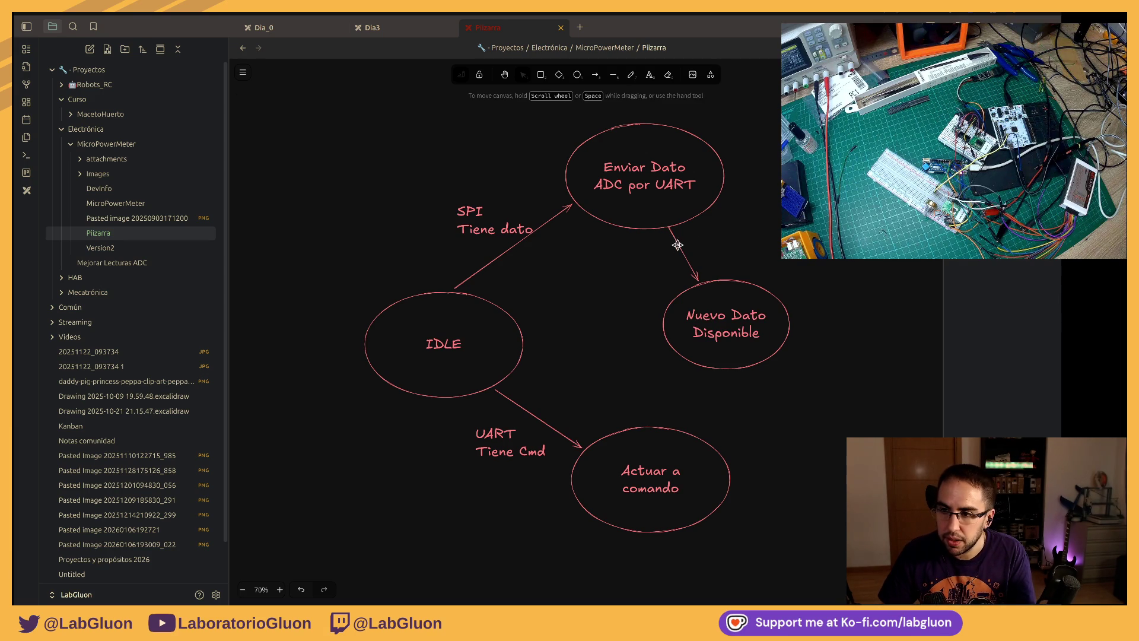
drag(682, 311, 656, 311)
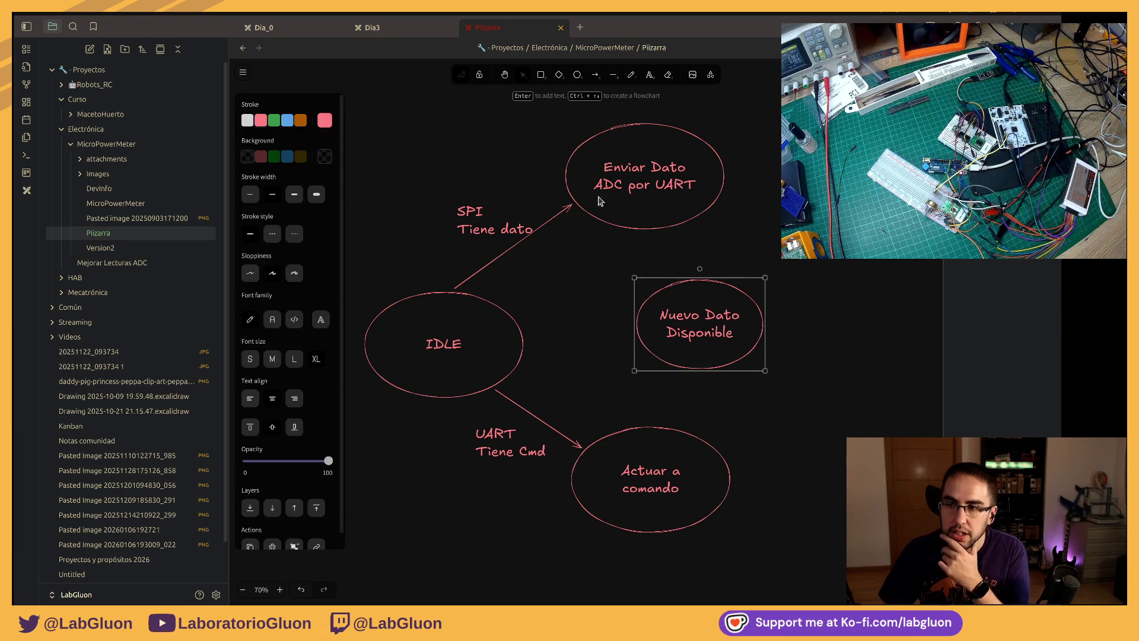
click(595, 76)
drag(519, 332, 636, 326)
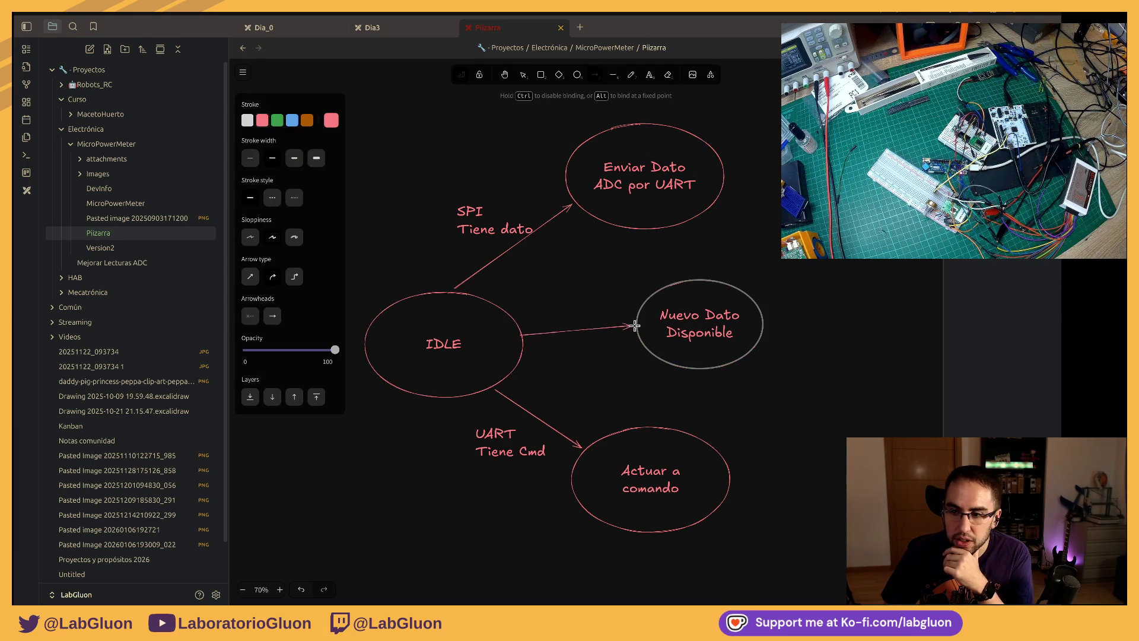
click(730, 347)
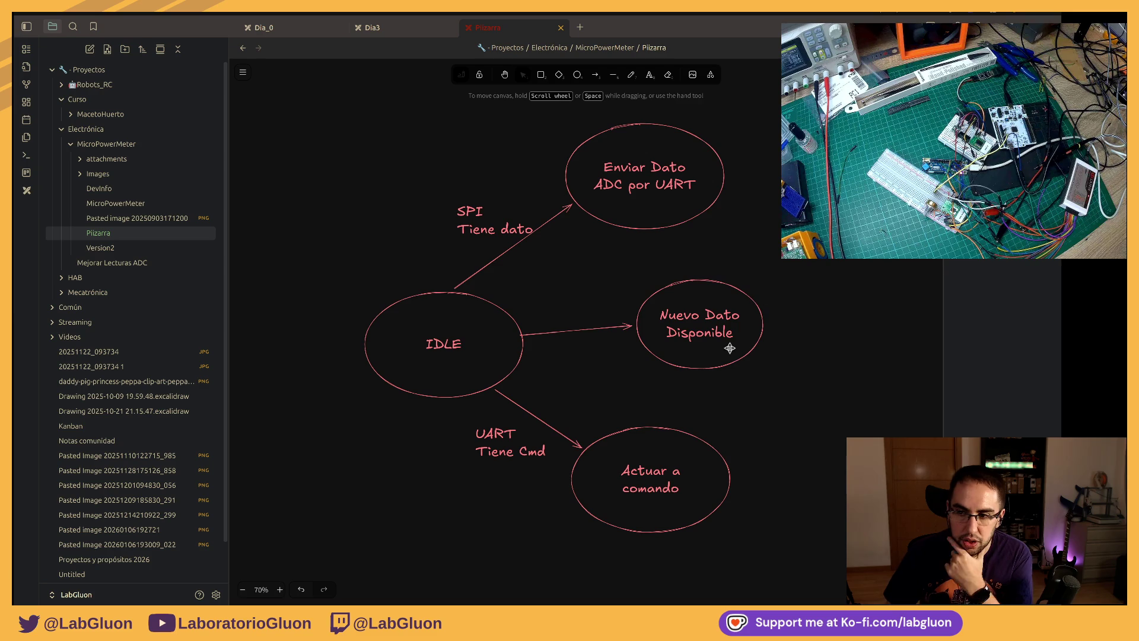
scroll(719, 326, right, 1)
Step: Add a third line '(Activa SPI)' to Nuevo Dato Disponible and widen its ellipse to fit
double_click(702, 326)
key(Right)
key(Return)
text(ctiva)
right_click(702, 326)
text(SPI)
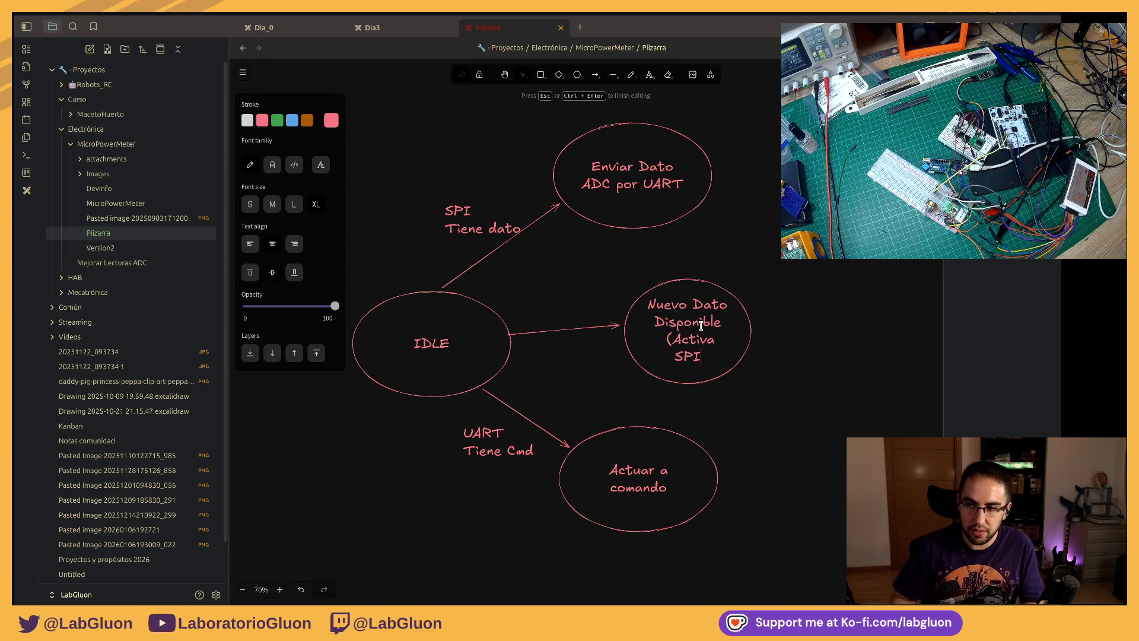
text())
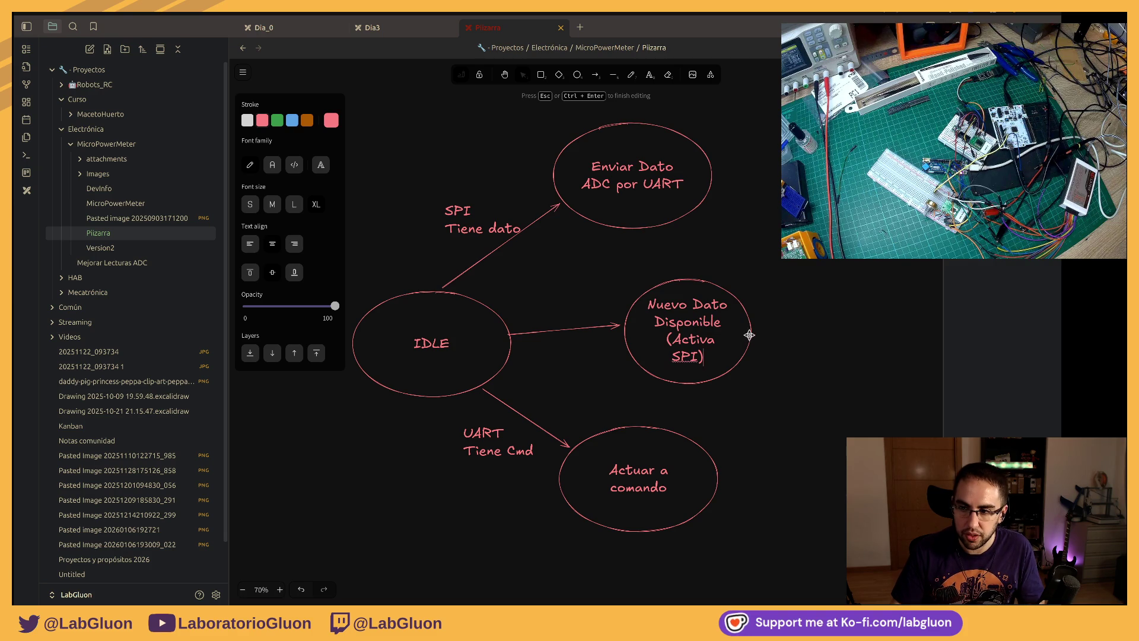
key(Escape)
drag(754, 334, 789, 334)
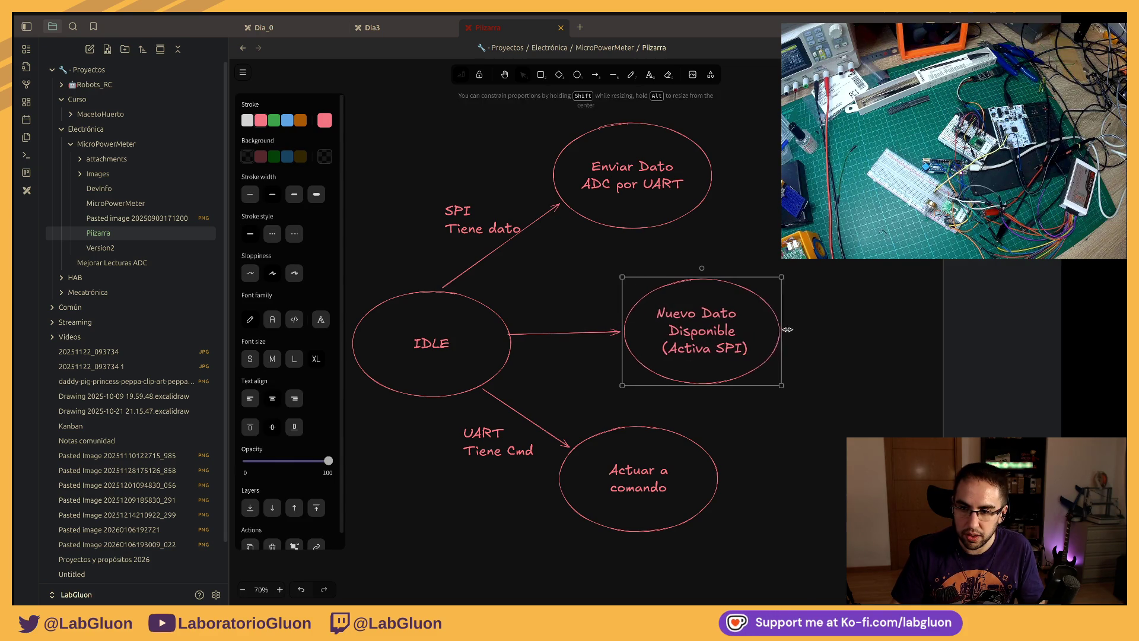
click(770, 223)
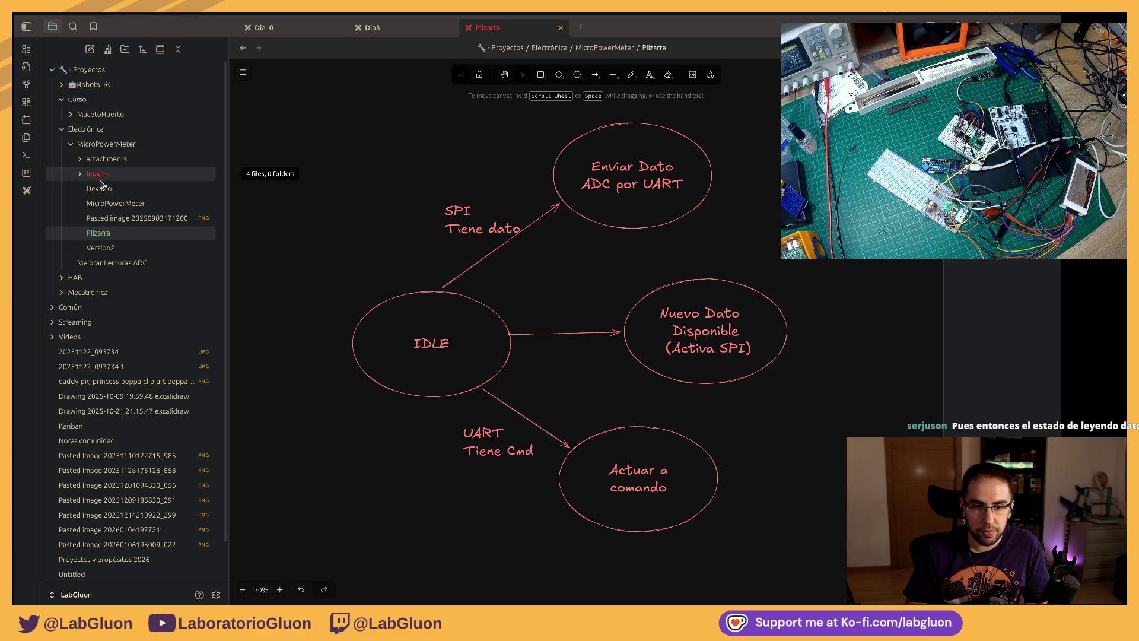
Step: Nudge the 'SPI Tiene dato' transition label slightly up and right
click(646, 225)
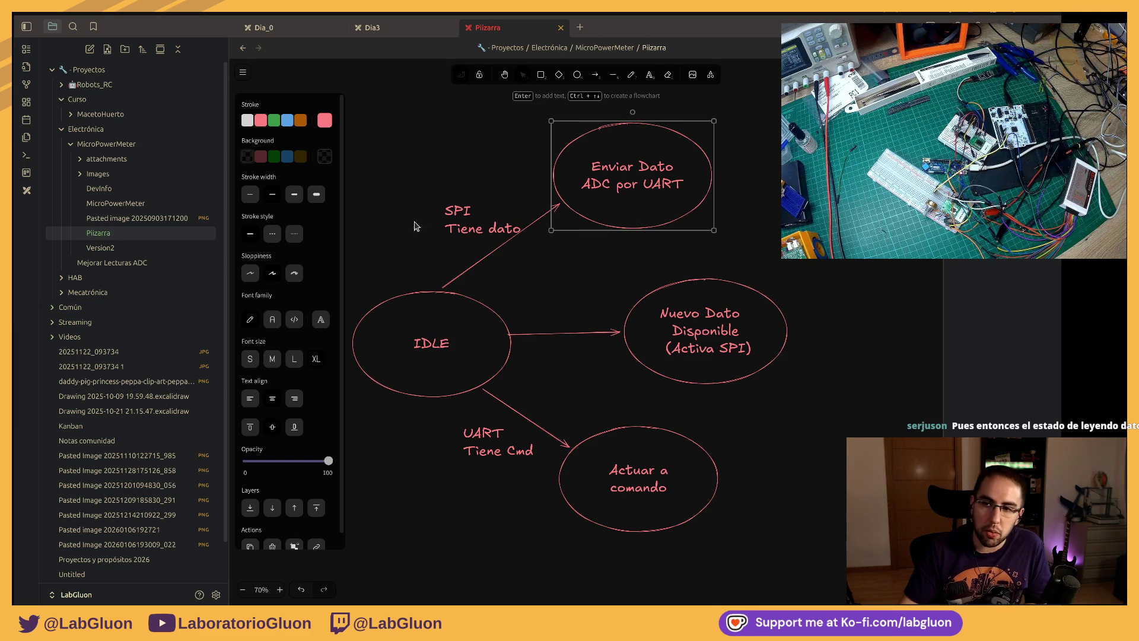
click(455, 235)
drag(461, 228, 466, 225)
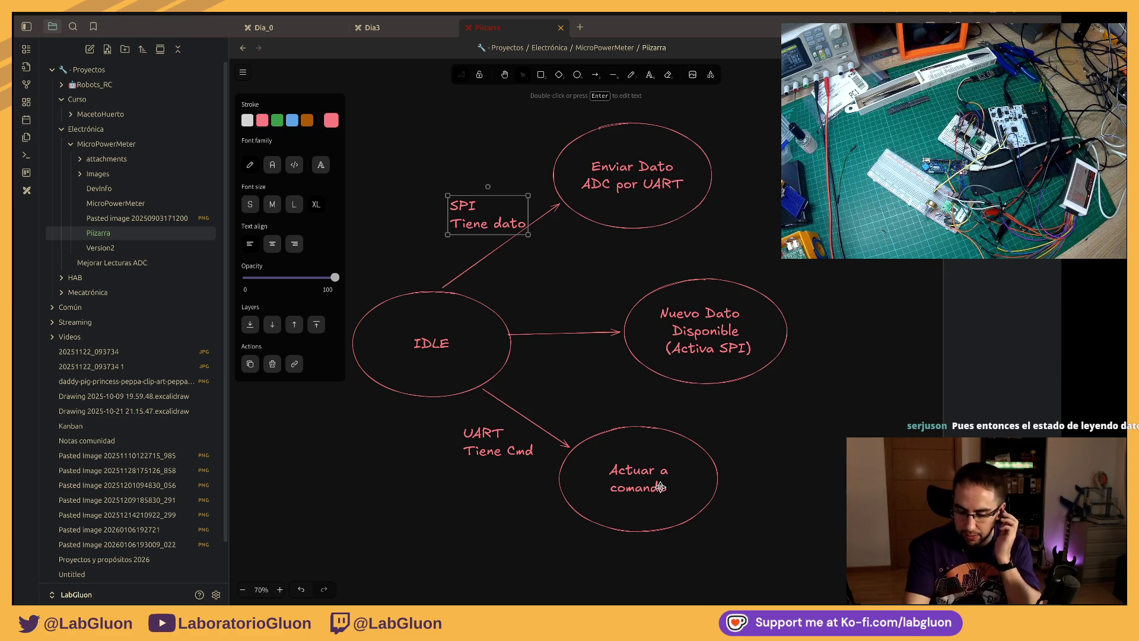
scroll(702, 433, right, 5)
scroll(498, 454, left, 5)
scroll(748, 489, down, 3)
scroll(583, 293, up, 3)
scroll(534, 307, right, 2)
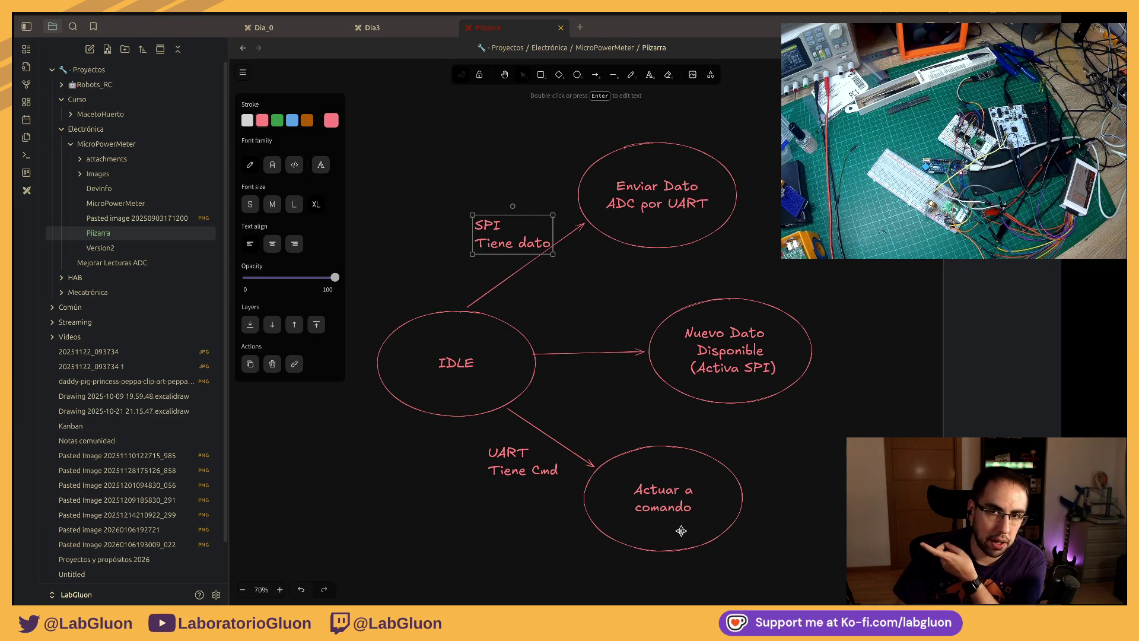
scroll(704, 493, down, 2)
scroll(643, 452, right, 2)
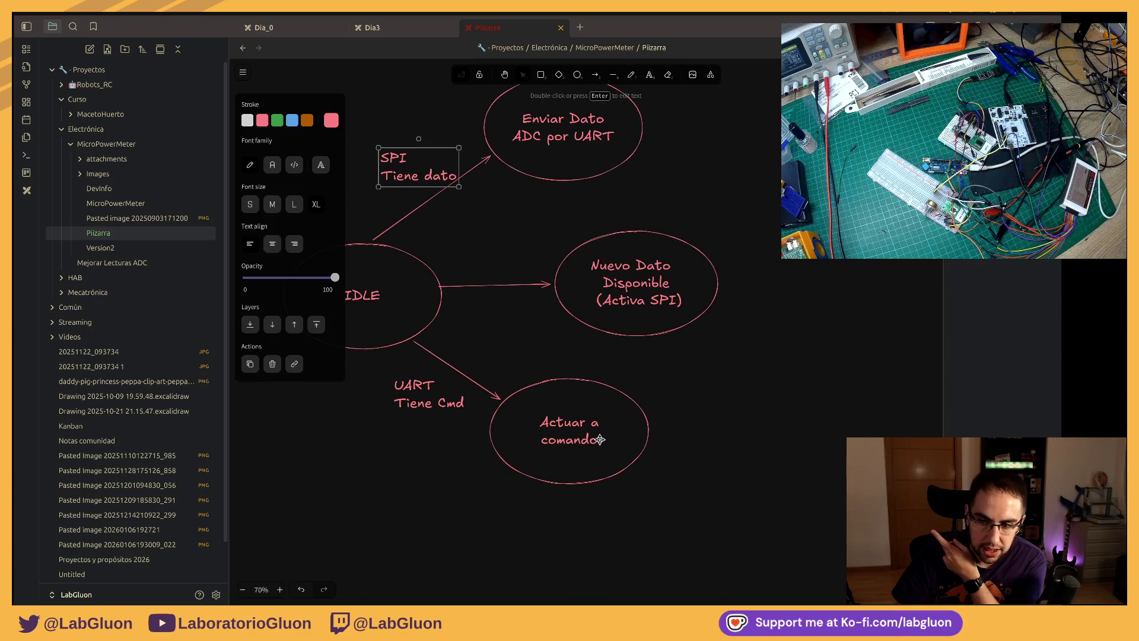
Step: Enlarge the Actuar a comando ellipse and add a second line '- Activar SPI'
click(603, 440)
drag(650, 490, 656, 499)
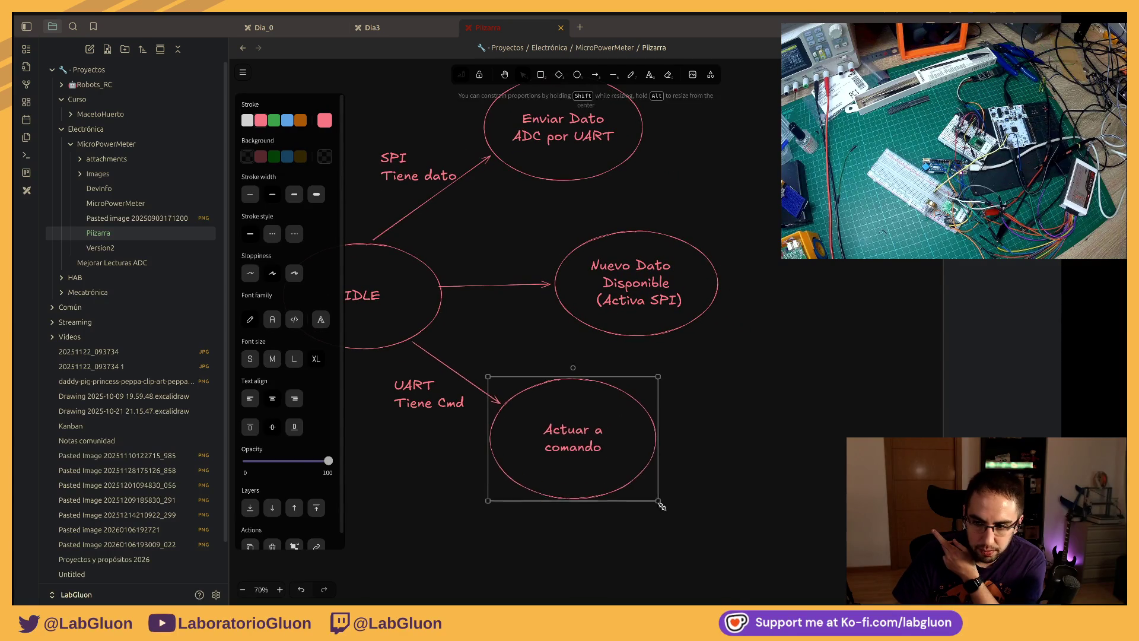
double_click(600, 443)
click(600, 442)
key(Return)
text(- )
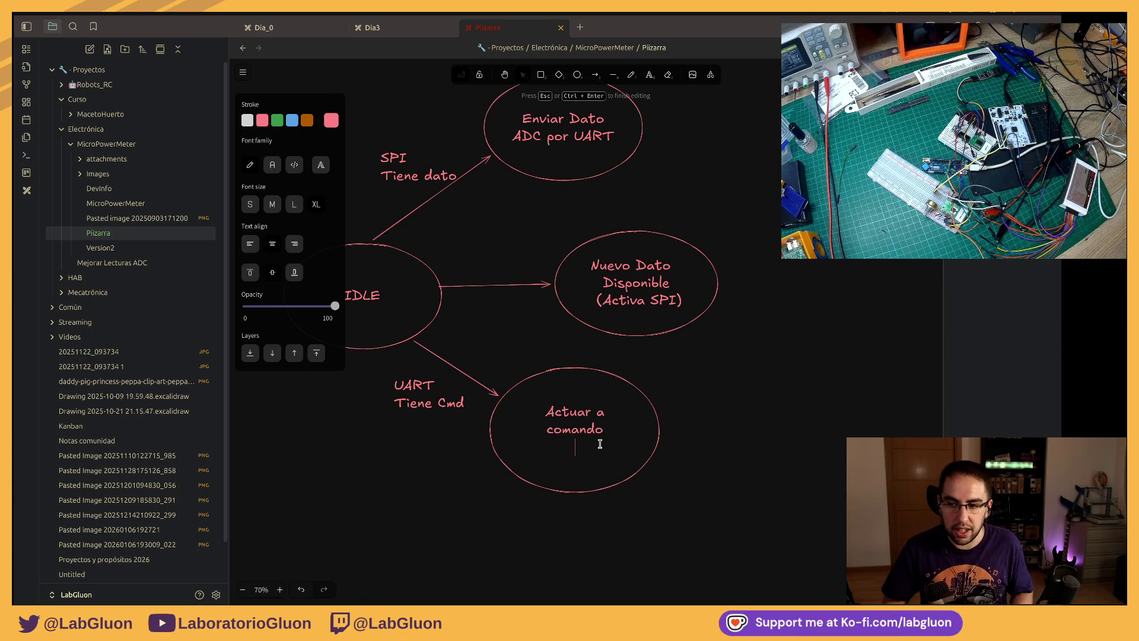
text(Activar)
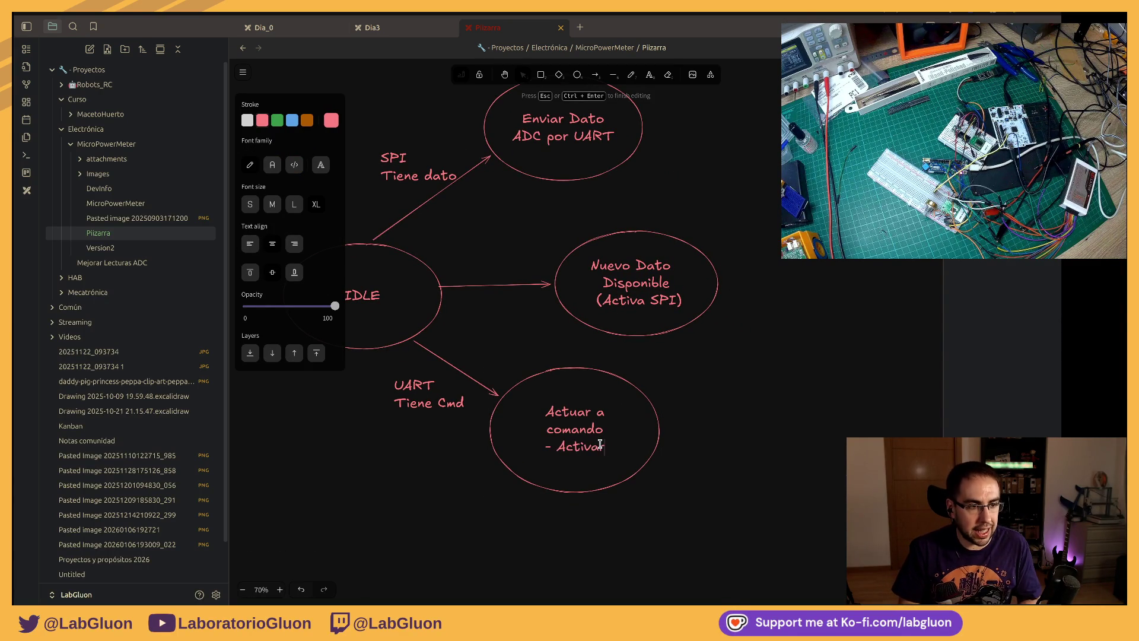
text( SPI)
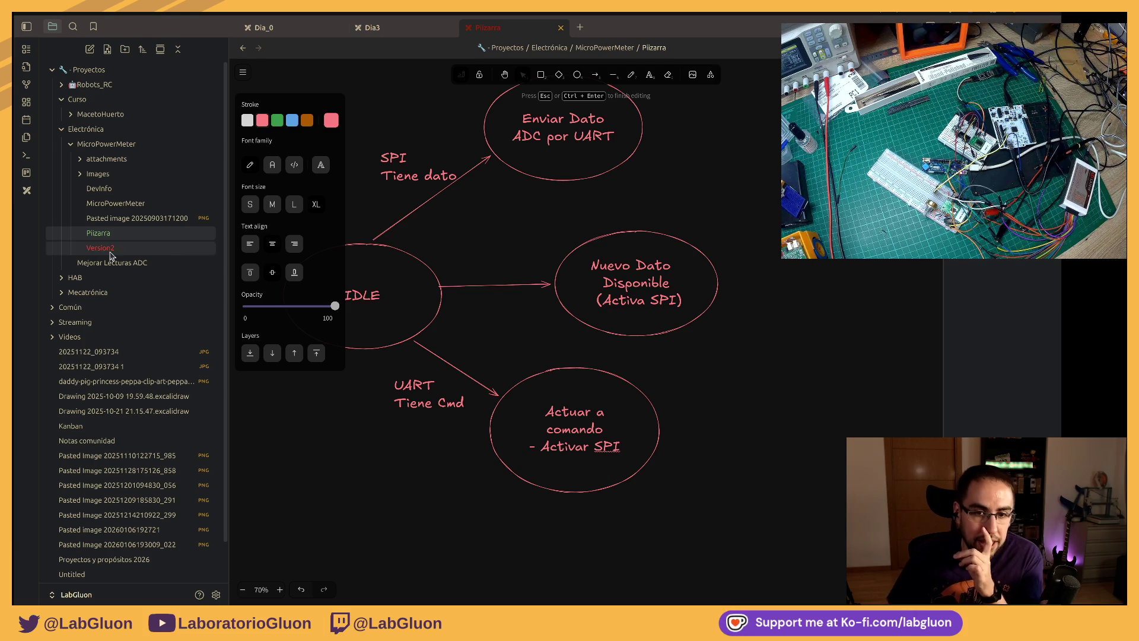
key(alt+Tab)
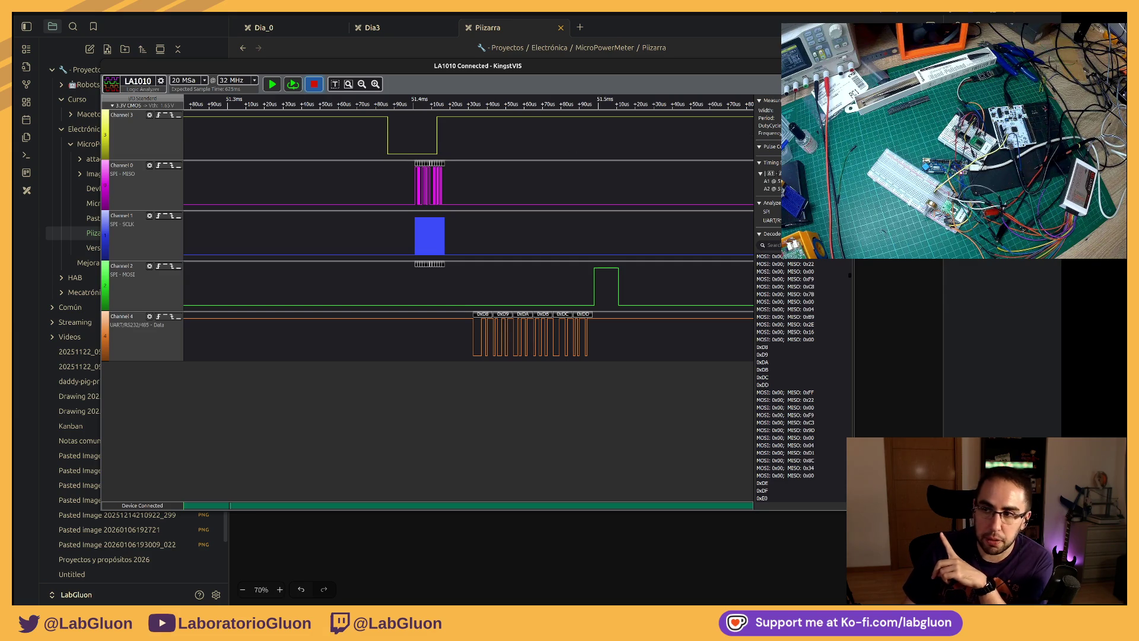
Step: Return from the KingstVIS capture to the Excalidraw whiteboard diagram
key(alt+Tab)
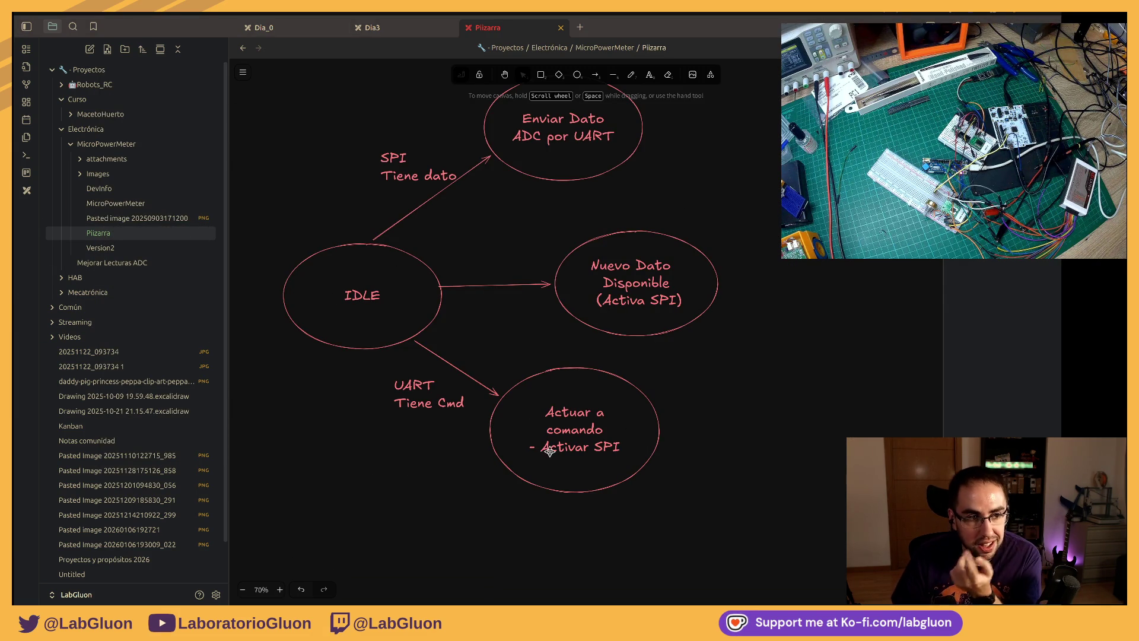
Step: Briefly clear the IDLE label, then undo to restore it
click(372, 298)
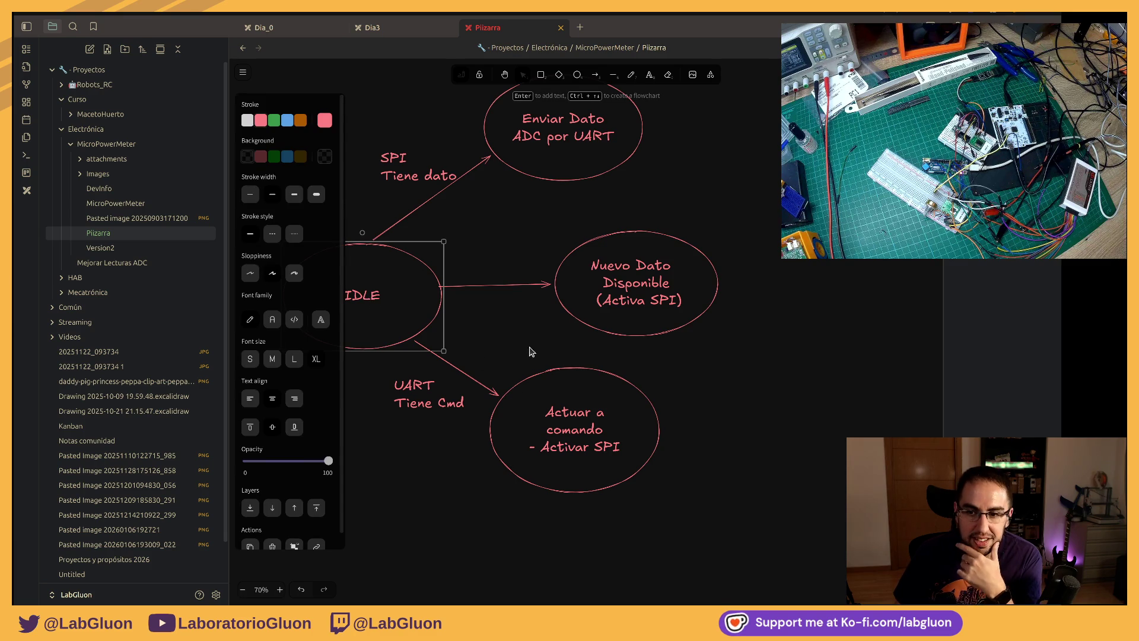
scroll(527, 351, left, 3)
double_click(478, 309)
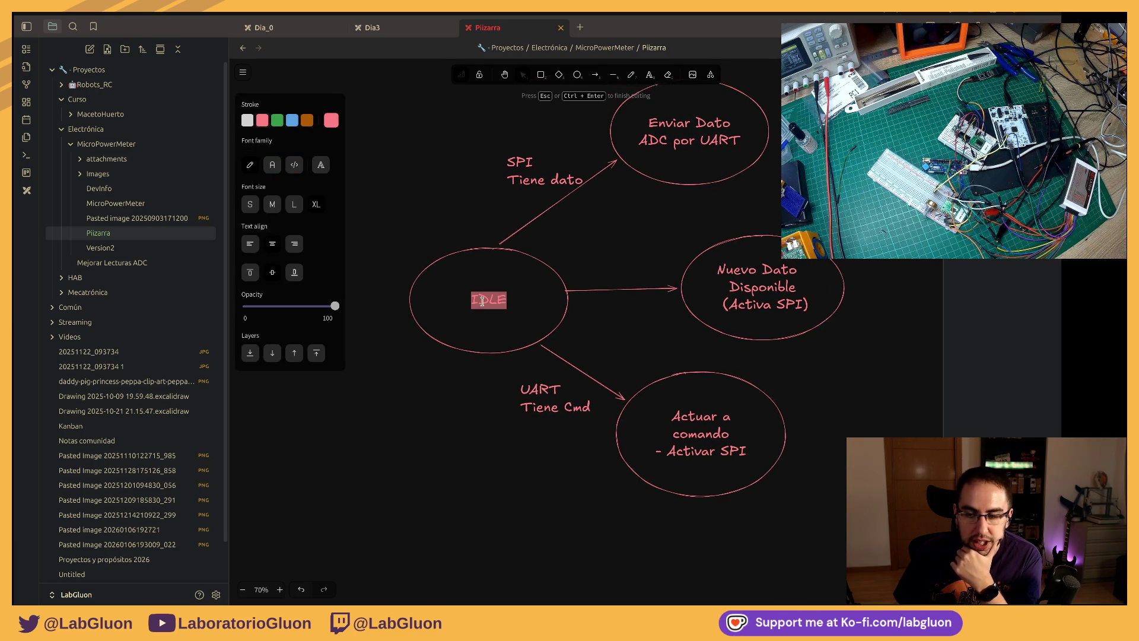
key(BackSpace)
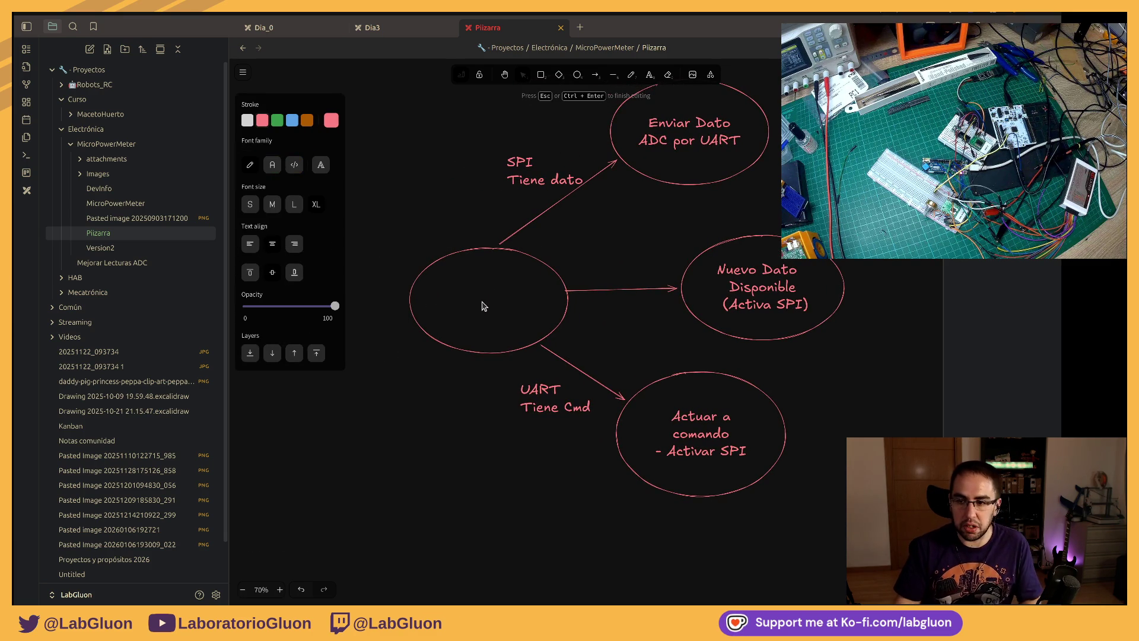
key(Escape)
key(ctrl+z)
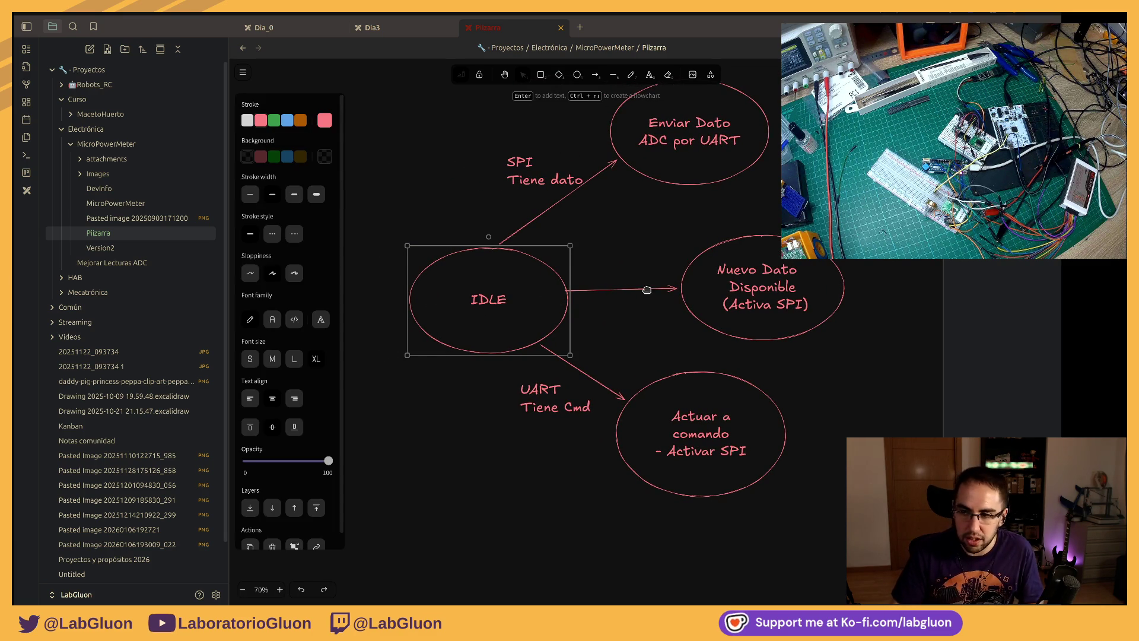
scroll(649, 291, down, 2)
Step: Rename the right-hand Nuevo Dato Disponible state and delete its old arrow from IDLE
click(745, 251)
key(Return)
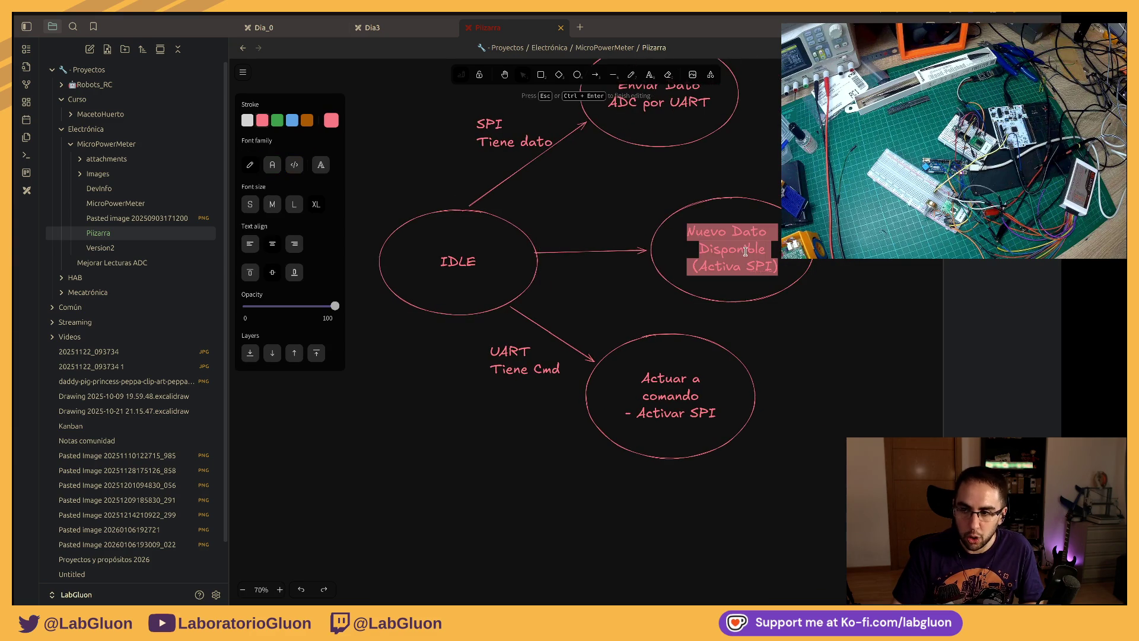
text(Esperando al CPIO)
click(585, 215)
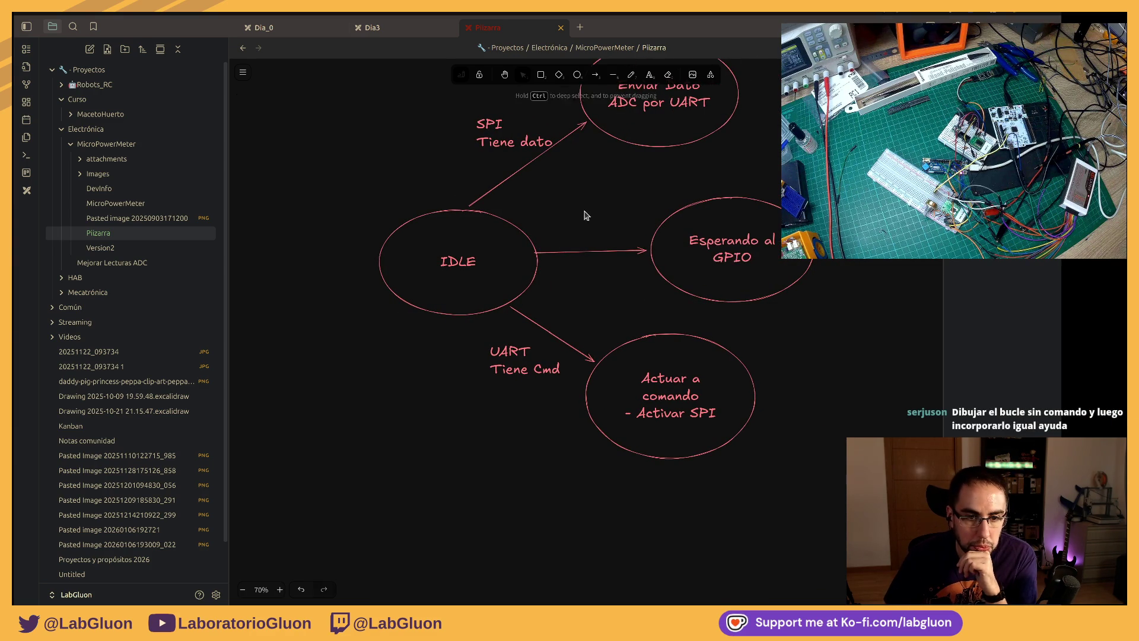
click(599, 249)
key(Delete)
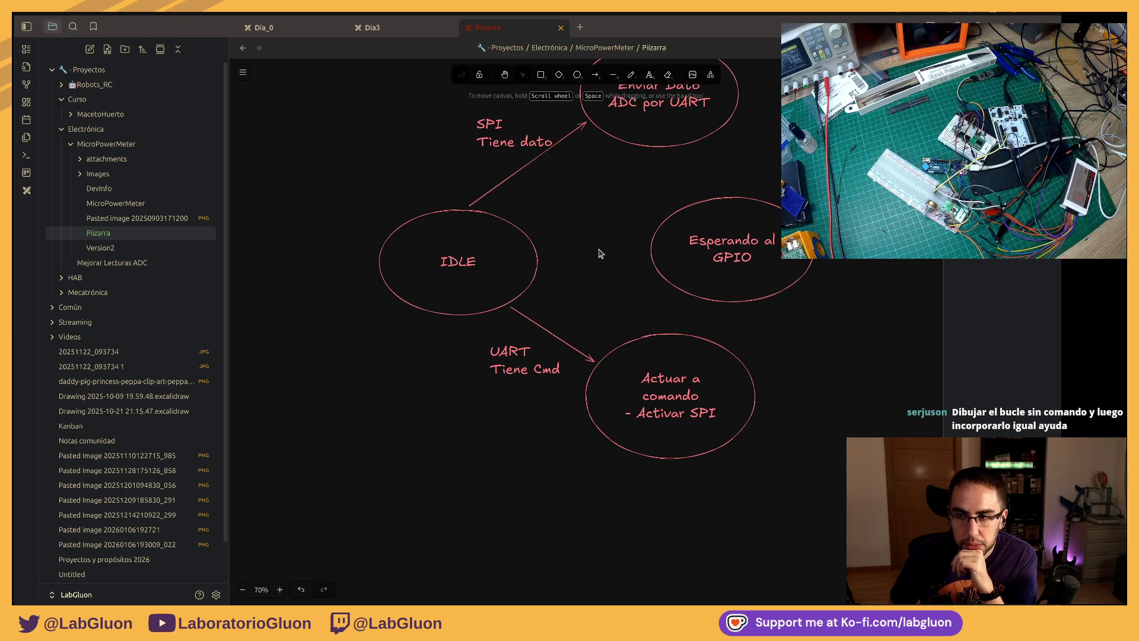
drag(600, 253, 555, 295)
Step: Nudge the renamed ellipse and draw a fresh arrow from IDLE to Activar SPI
click(649, 299)
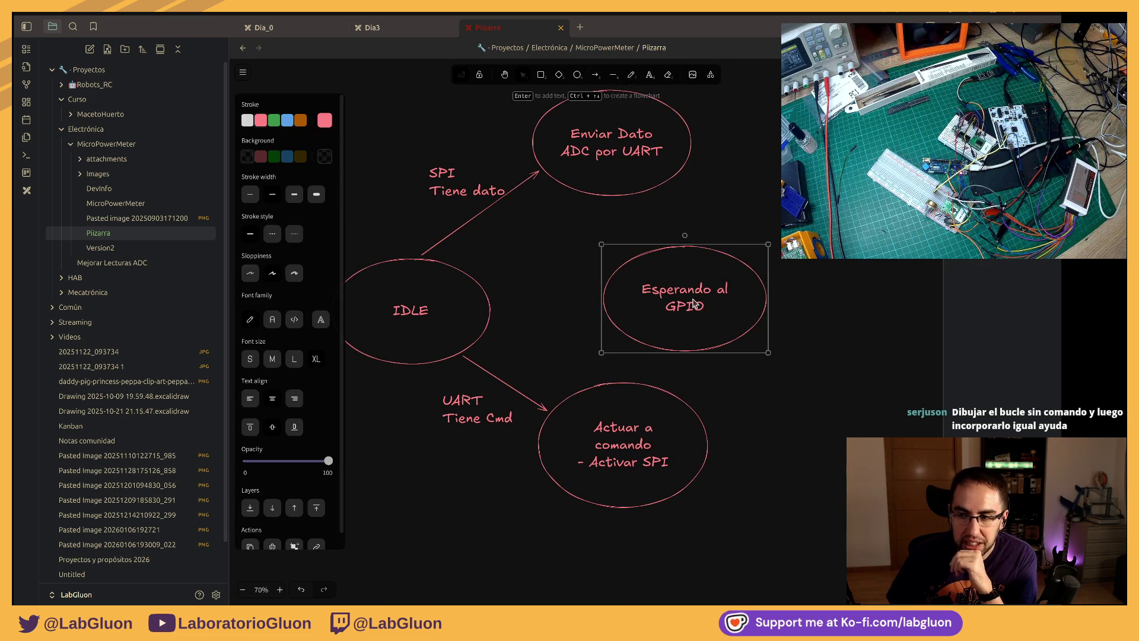
drag(684, 295, 685, 300)
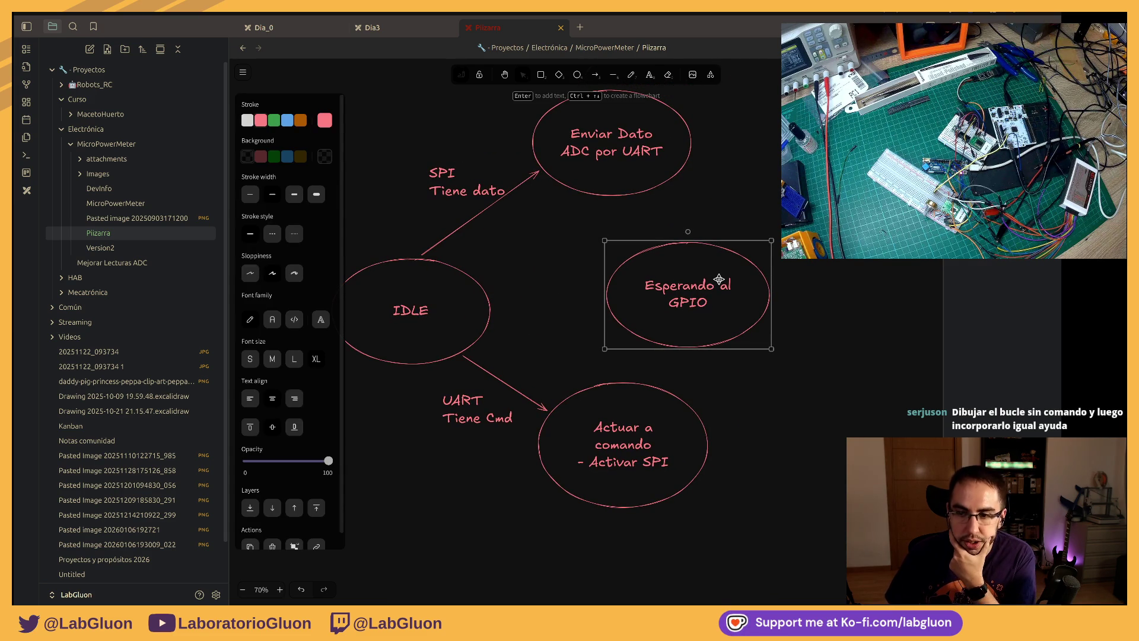
click(597, 75)
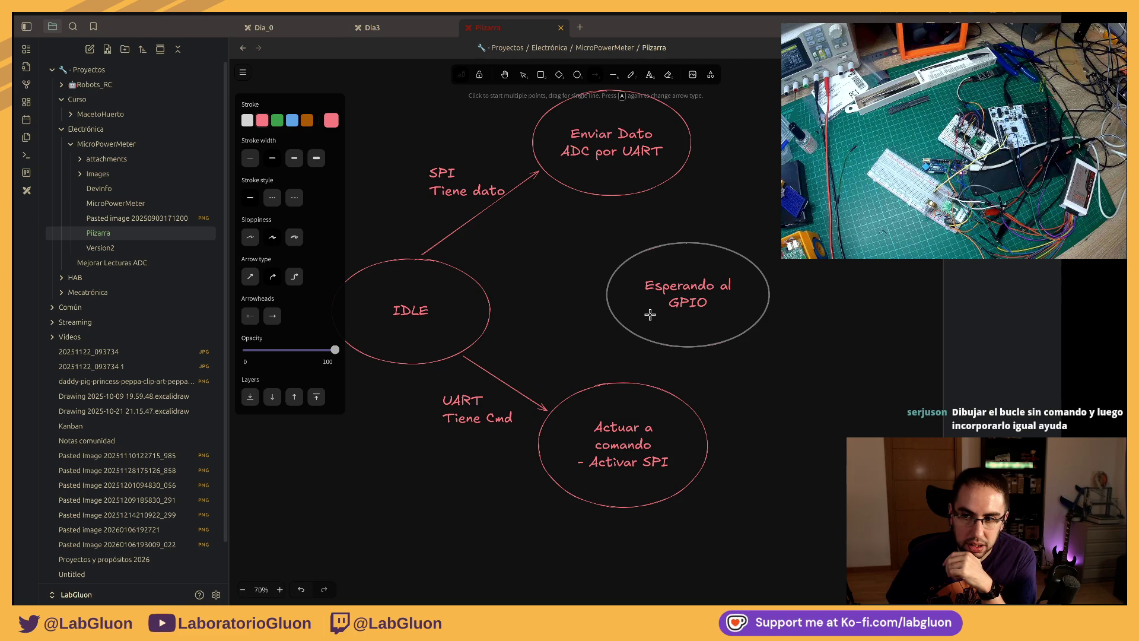
key(ctrl+z)
drag(492, 302, 604, 303)
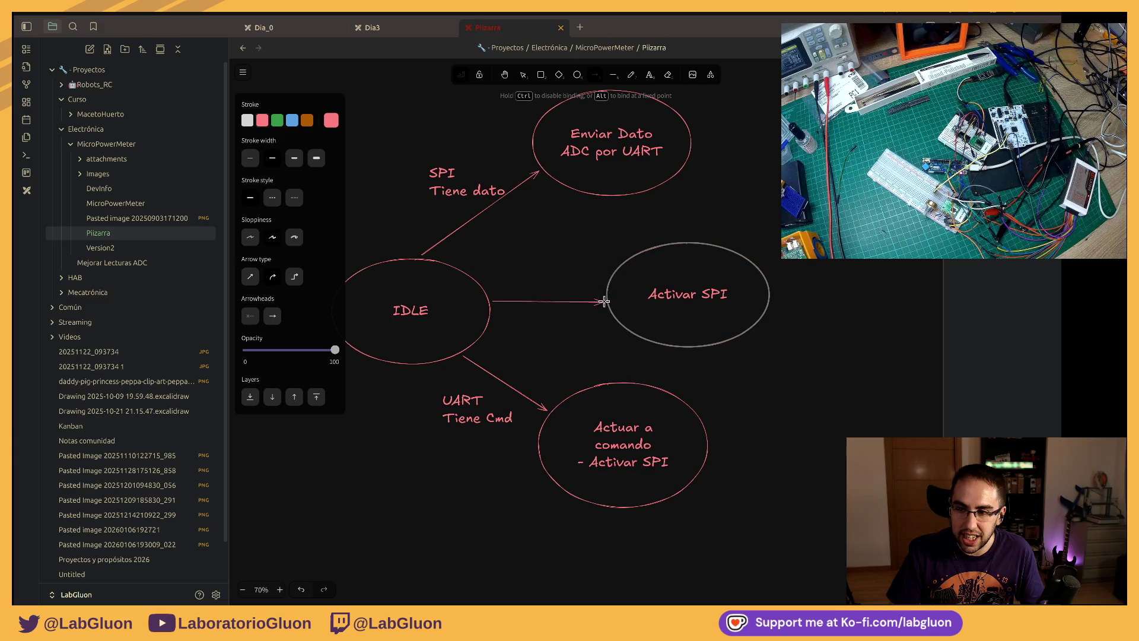
key(Escape)
Step: Change Actuar a comando's second line from '- Activar SPI' to '- Activar IT del ADC'
double_click(642, 461)
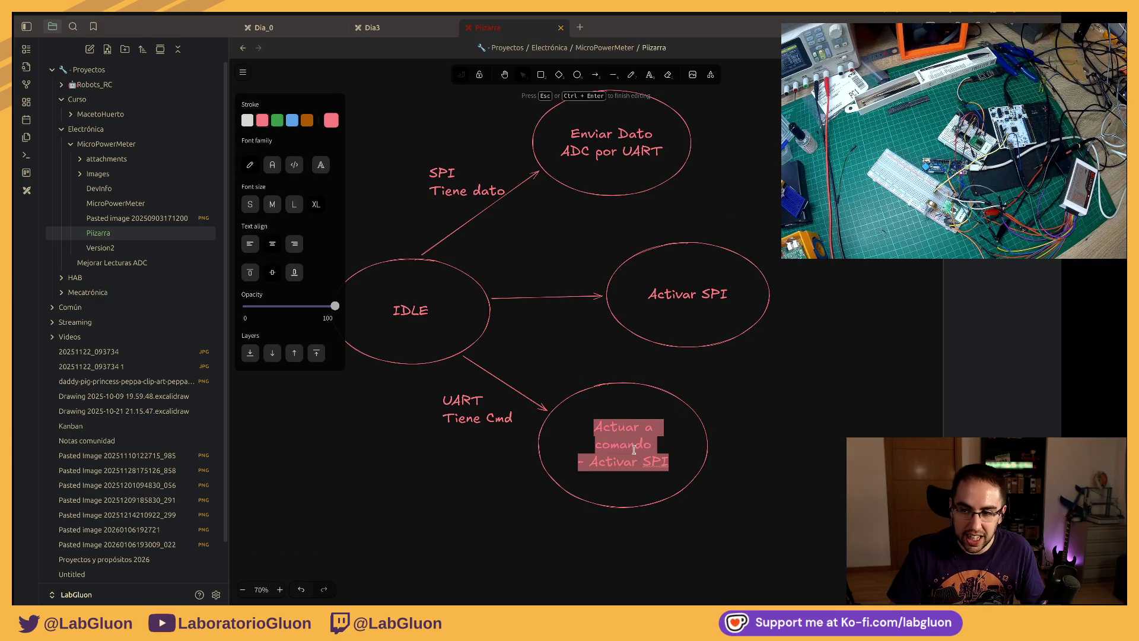
click(655, 462)
drag(664, 462, 646, 462)
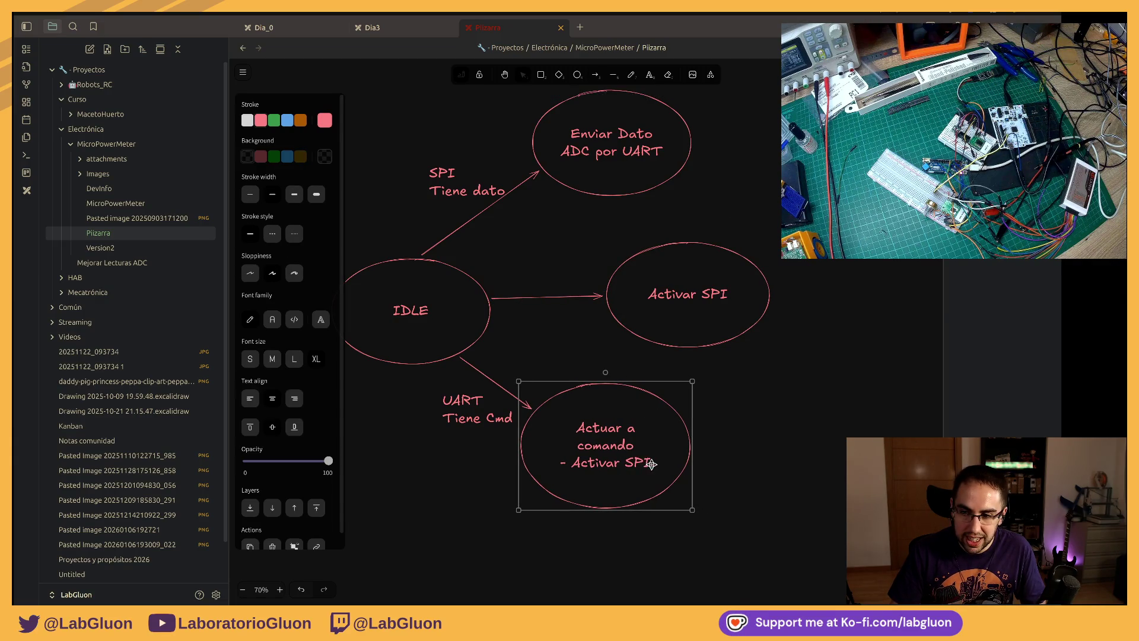
double_click(643, 462)
click(643, 462)
key(BackSpace)
key(BackSpace)
key(BackSpace)
text(IT de)
key(BackSpace)
text(l ADC)
key(Escape)
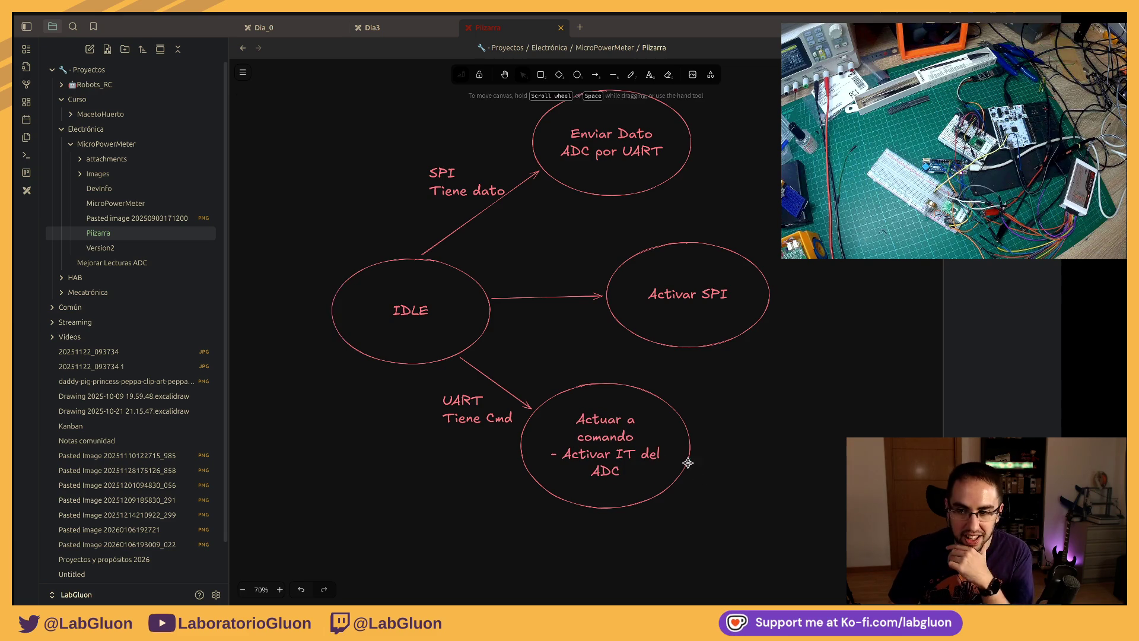
Step: Widen Actuar a comando and shift the 'UART Tiene Cmd' label down-right
mouse_move(708, 445)
mouse_down()
mouse_move(735, 445)
mouse_move(706, 462)
mouse_up()
click(471, 419)
drag(470, 420, 482, 427)
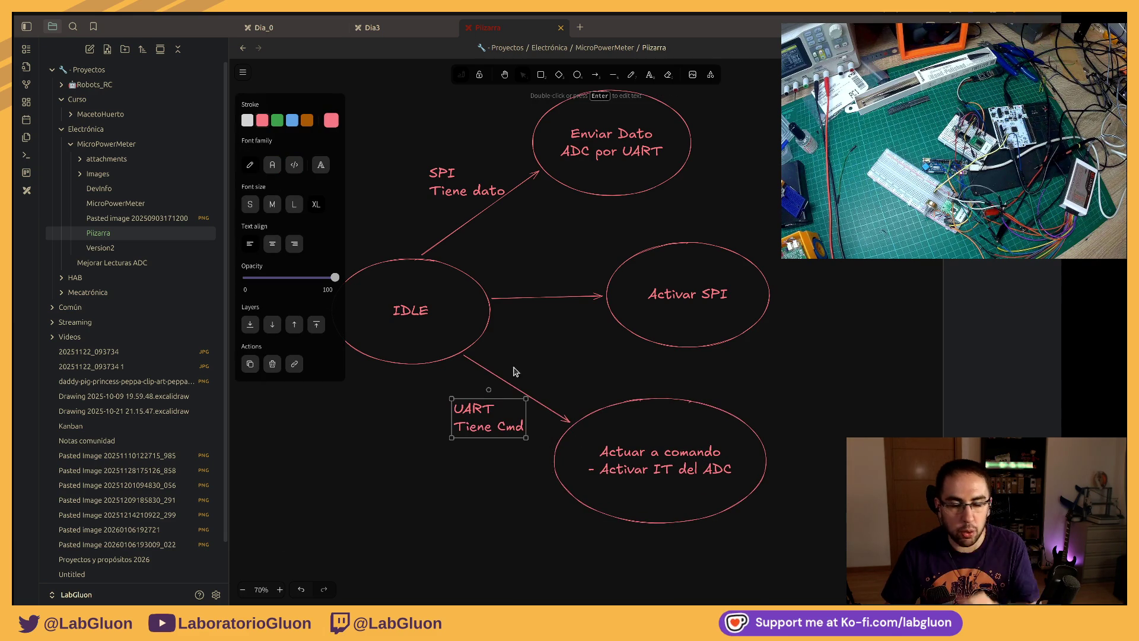
Step: Label the IDLE-to-Activar SPI transition 'ADC GPIO Triggered' on two lines and position it
key(Return)
text(D)
key(Return)
text(Triggered)
click(572, 266)
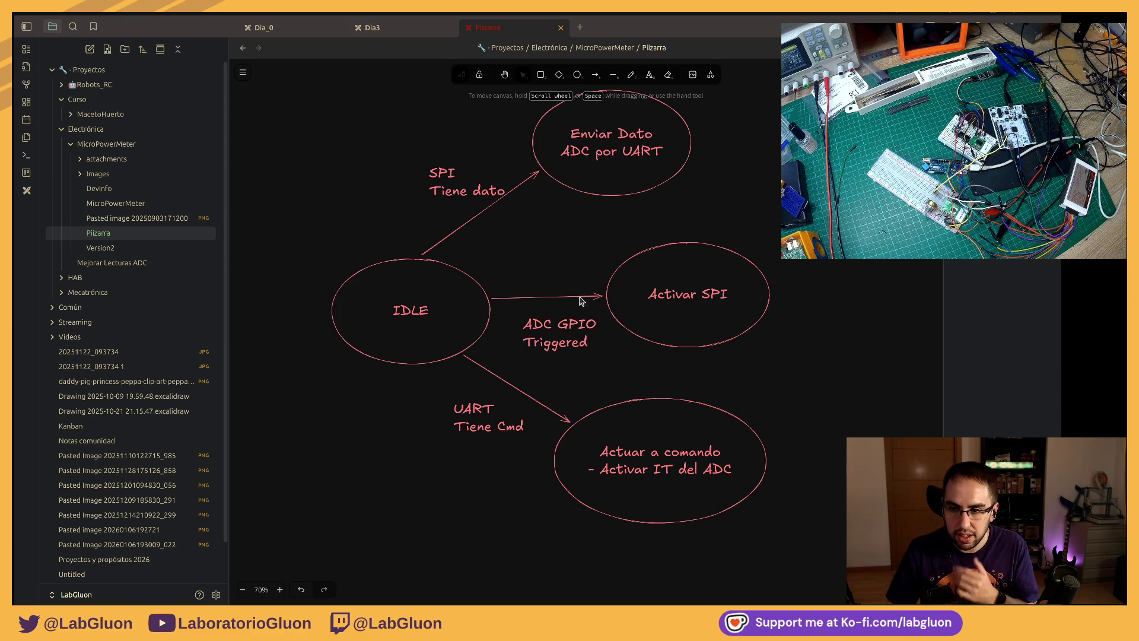
drag(559, 333, 545, 324)
click(569, 267)
Step: Draw return arrows back to IDLE from Activar SPI, Enviar Dato and Actuar a comando
click(507, 297)
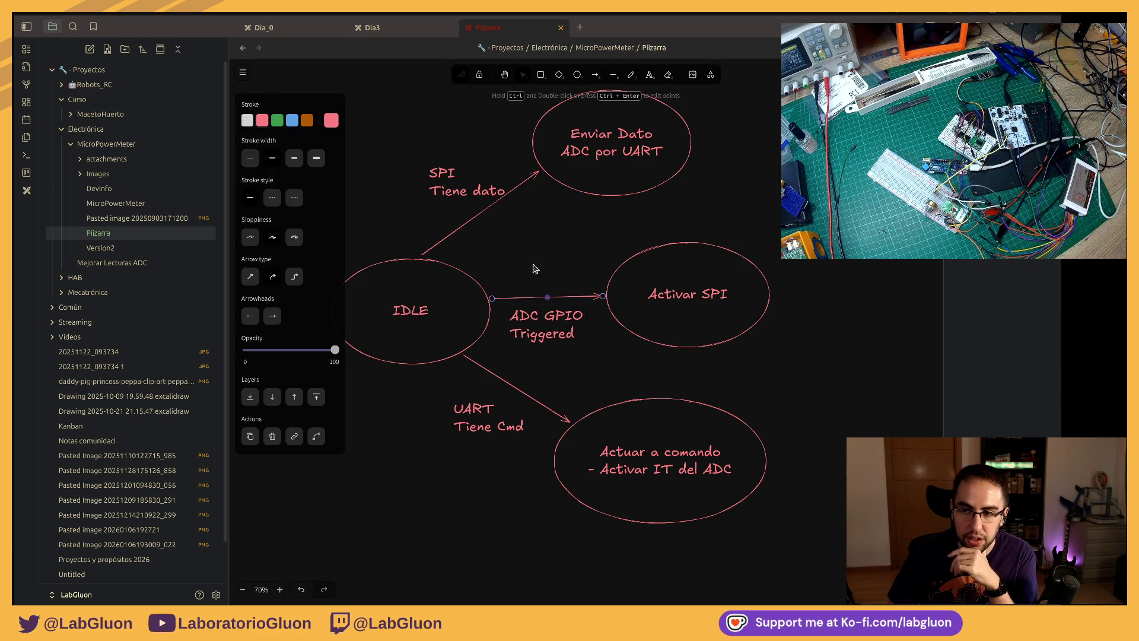
click(597, 75)
drag(608, 278, 485, 286)
click(595, 75)
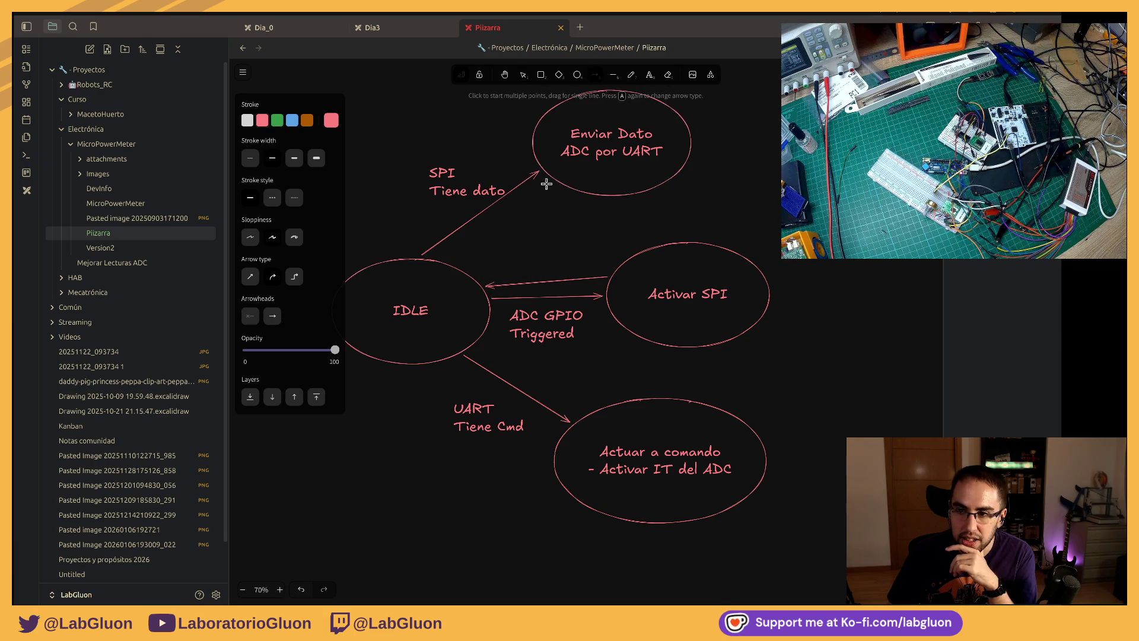
drag(540, 173, 442, 258)
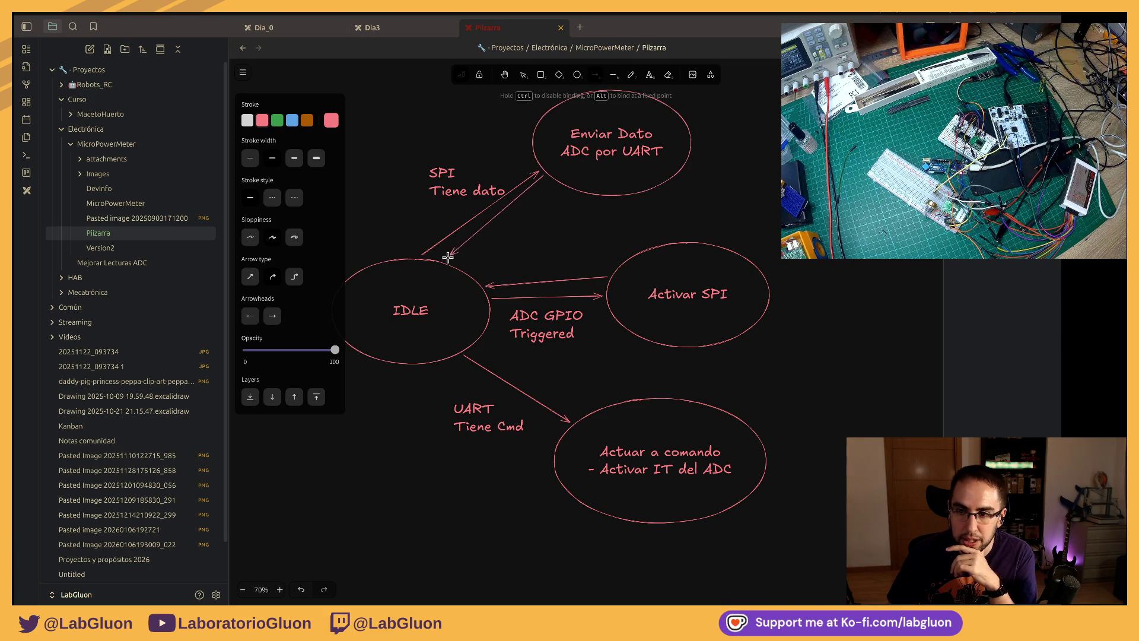
click(595, 75)
drag(588, 410, 479, 343)
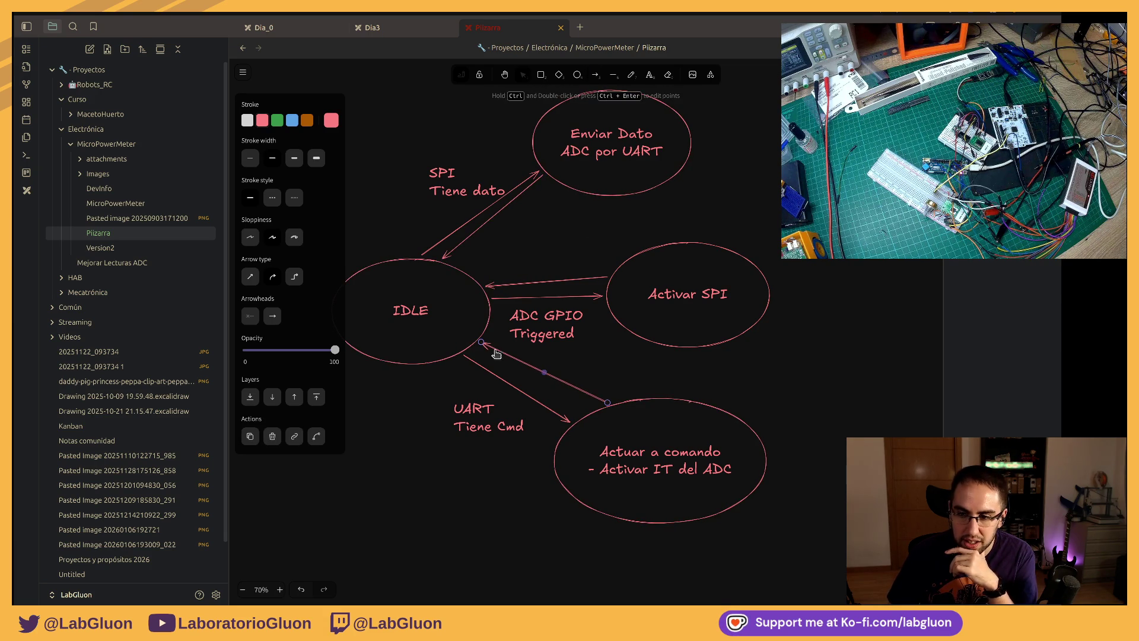
drag(608, 403, 588, 411)
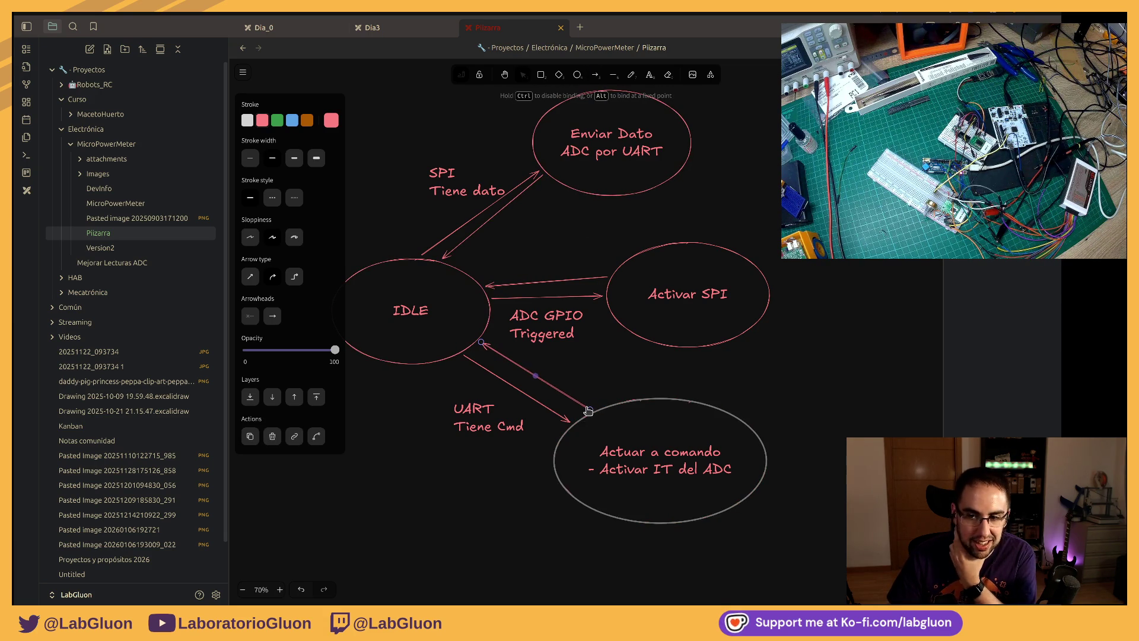
scroll(606, 422, up, 1)
click(557, 259)
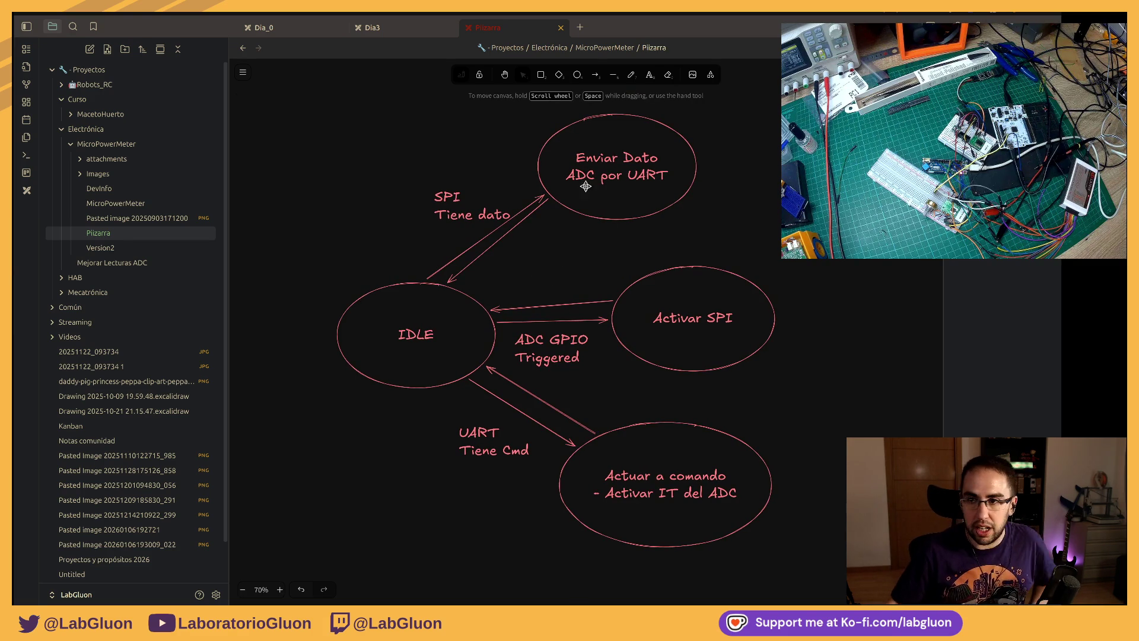
click(632, 77)
click(277, 121)
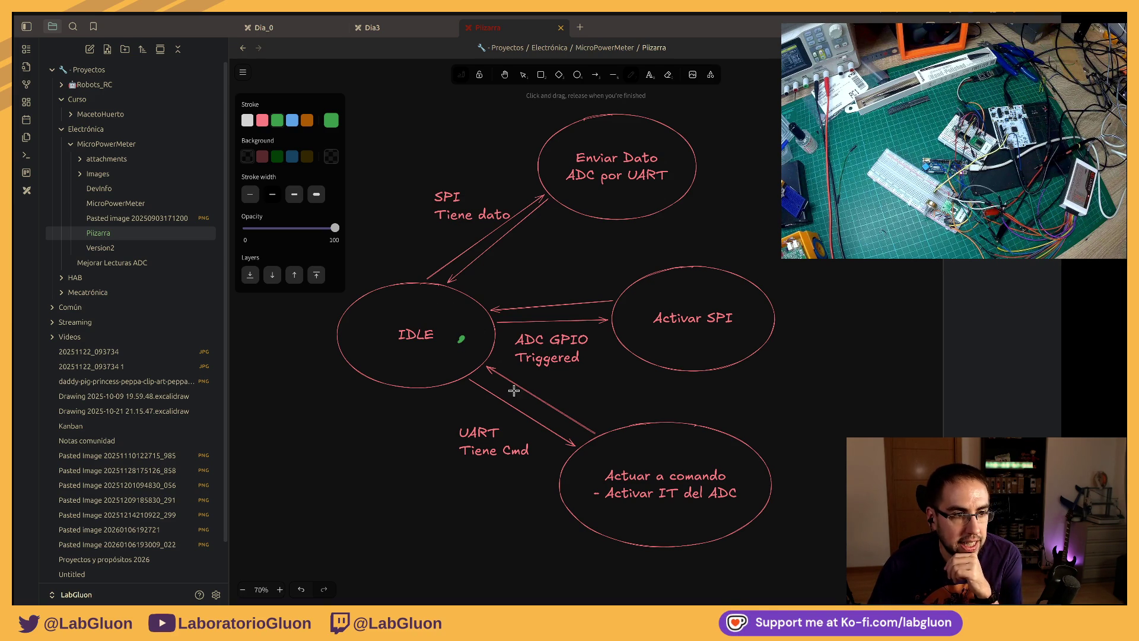
Step: Trace green freehand arrows over the IDLE, Activar SPI and Enviar Dato transitions, circling numbers 1–4
drag(652, 490, 663, 504)
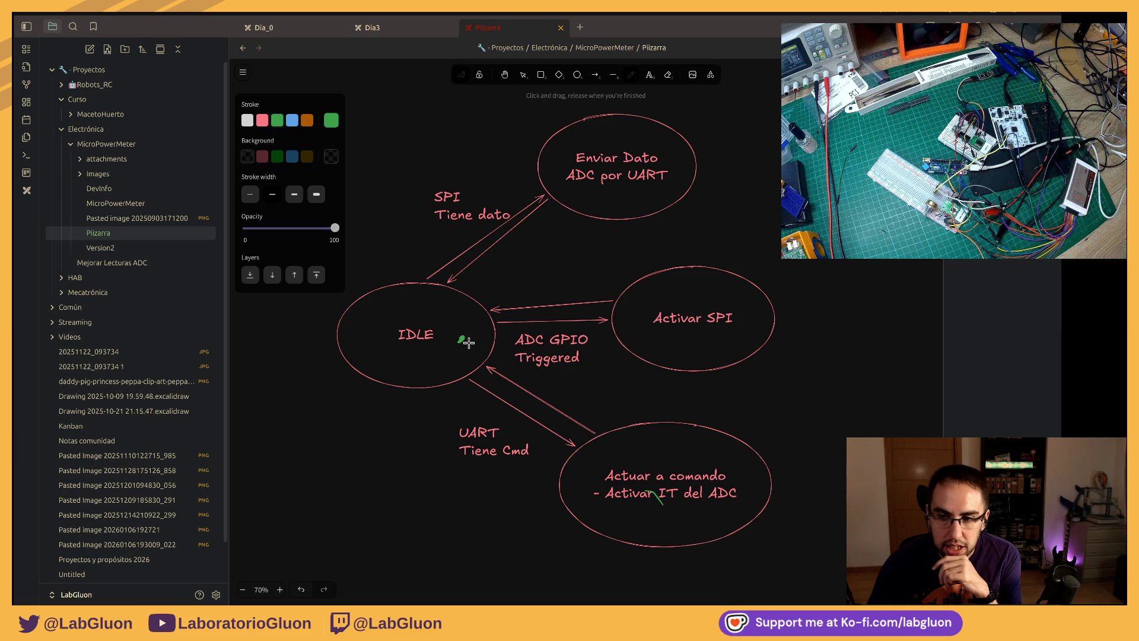
drag(462, 340, 512, 333)
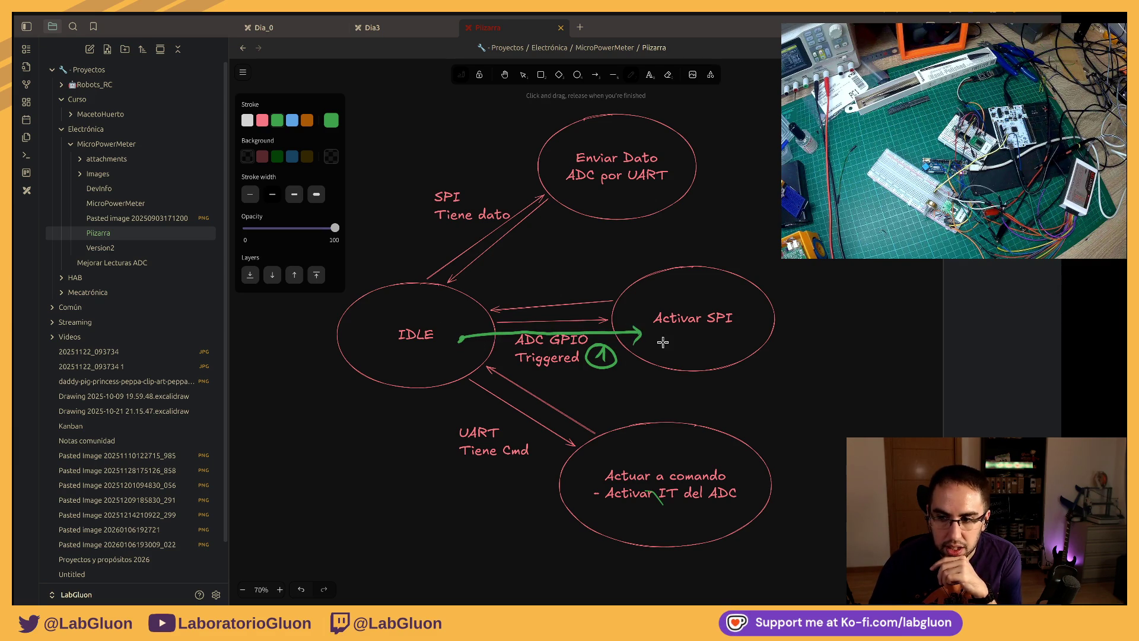
drag(600, 286, 489, 305)
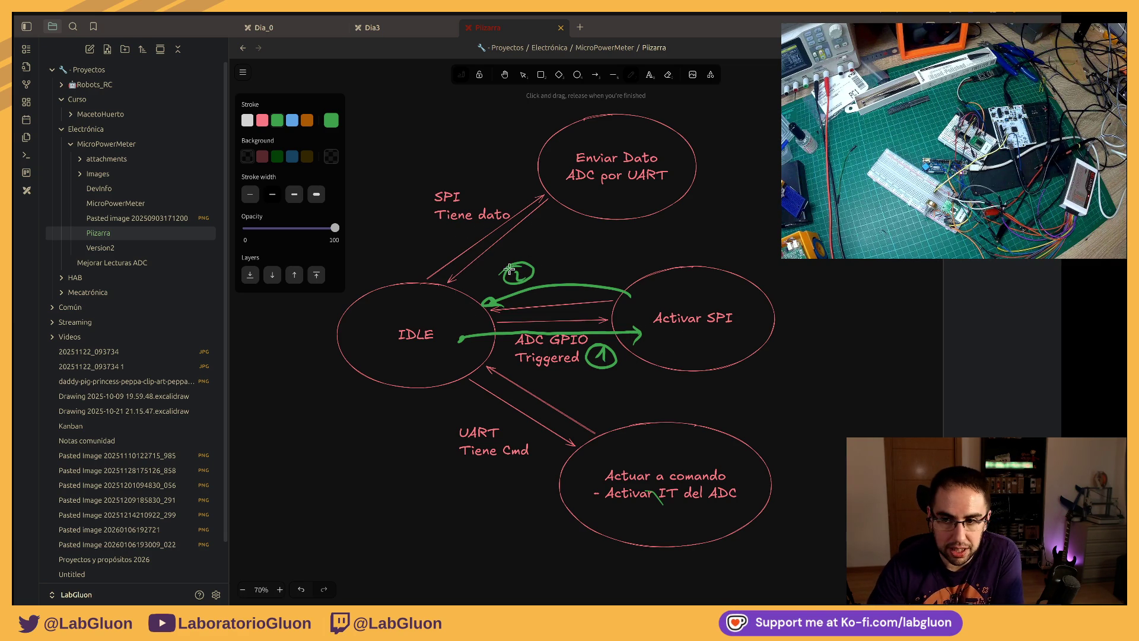
drag(458, 255, 545, 187)
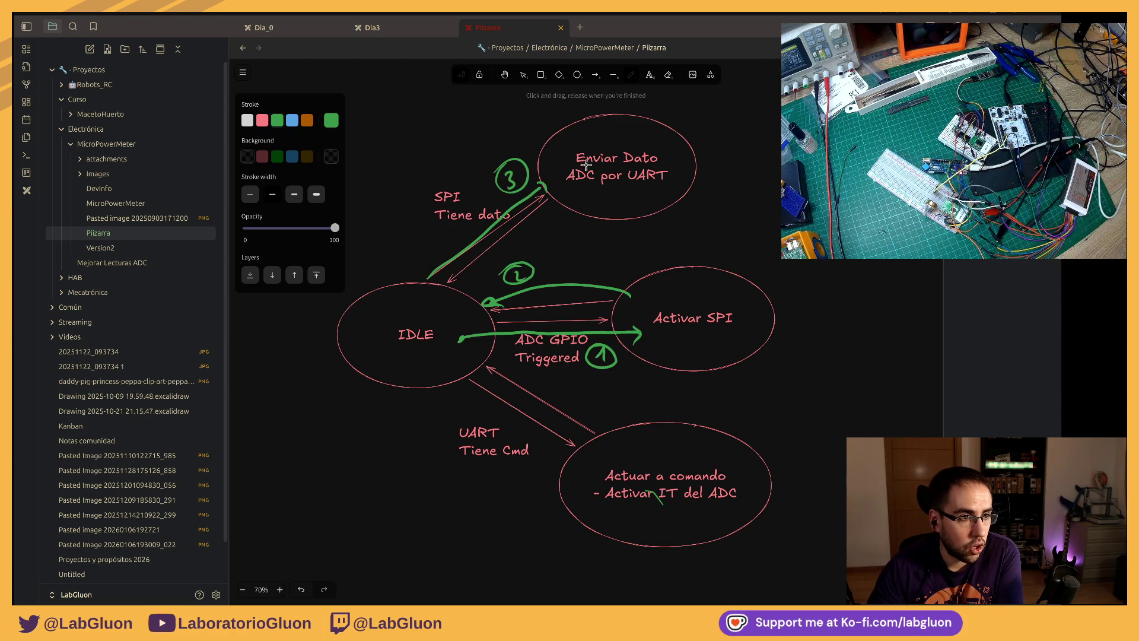
drag(513, 246, 451, 285)
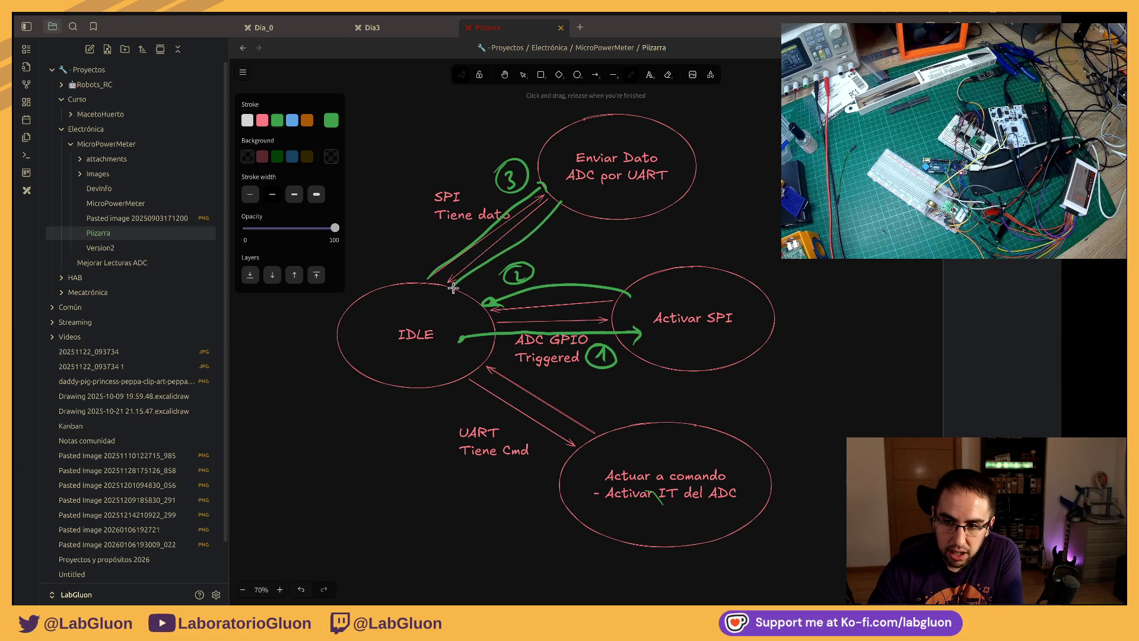
drag(550, 247, 515, 233)
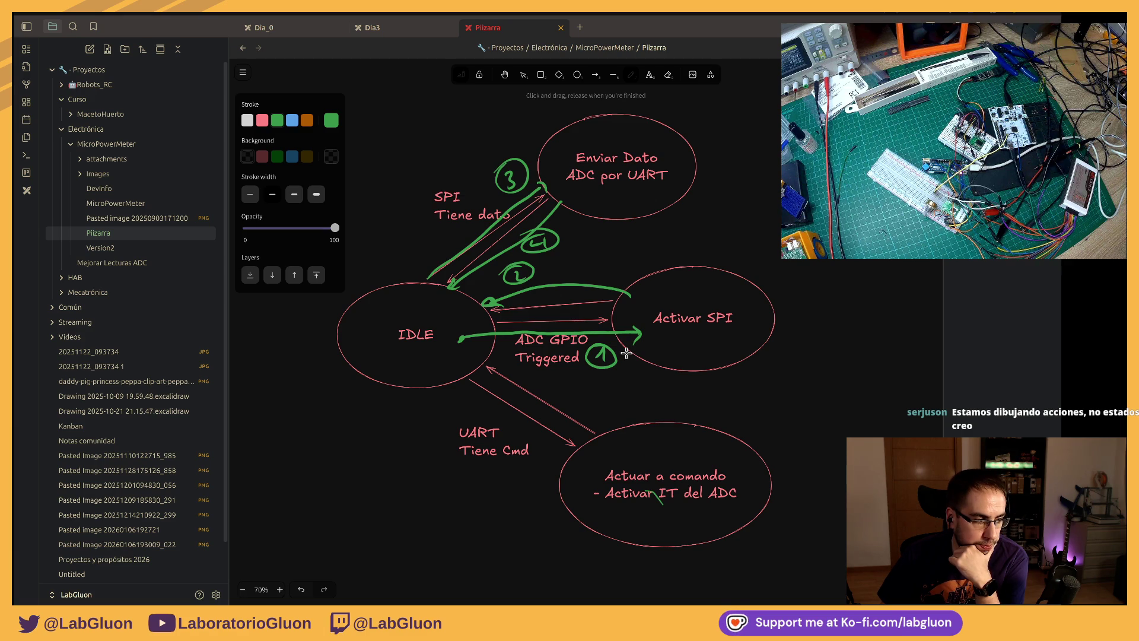
scroll(628, 353, up, 2)
scroll(453, 374, left, 5)
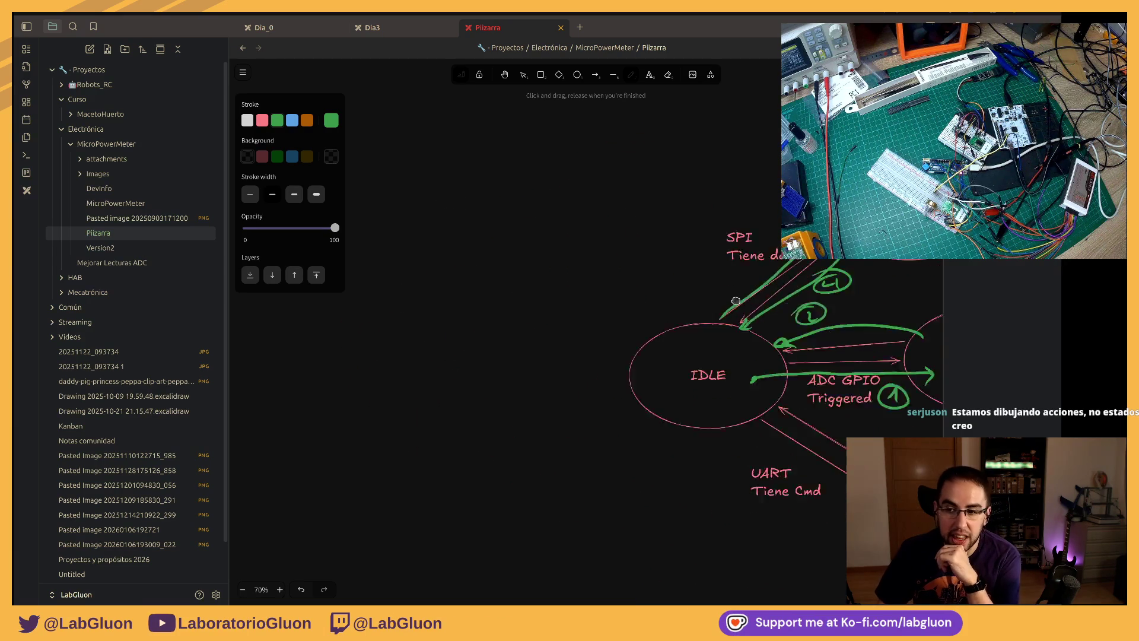
Step: Draw a new pink ellipse left of the main diagram and label it IDLE
click(578, 74)
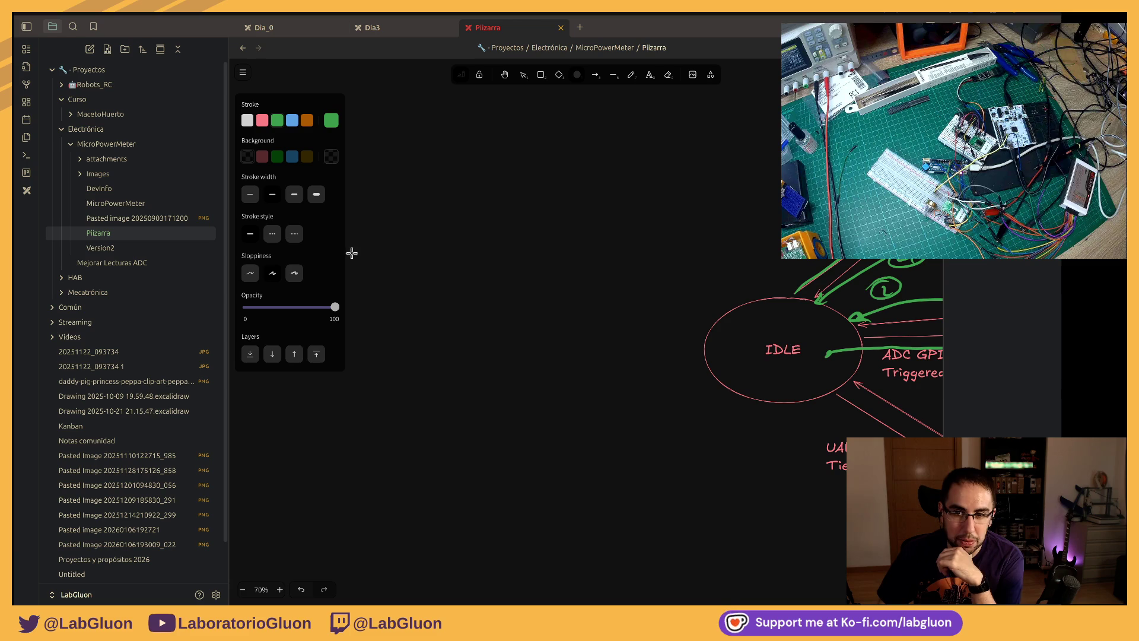
click(262, 121)
drag(346, 341, 508, 478)
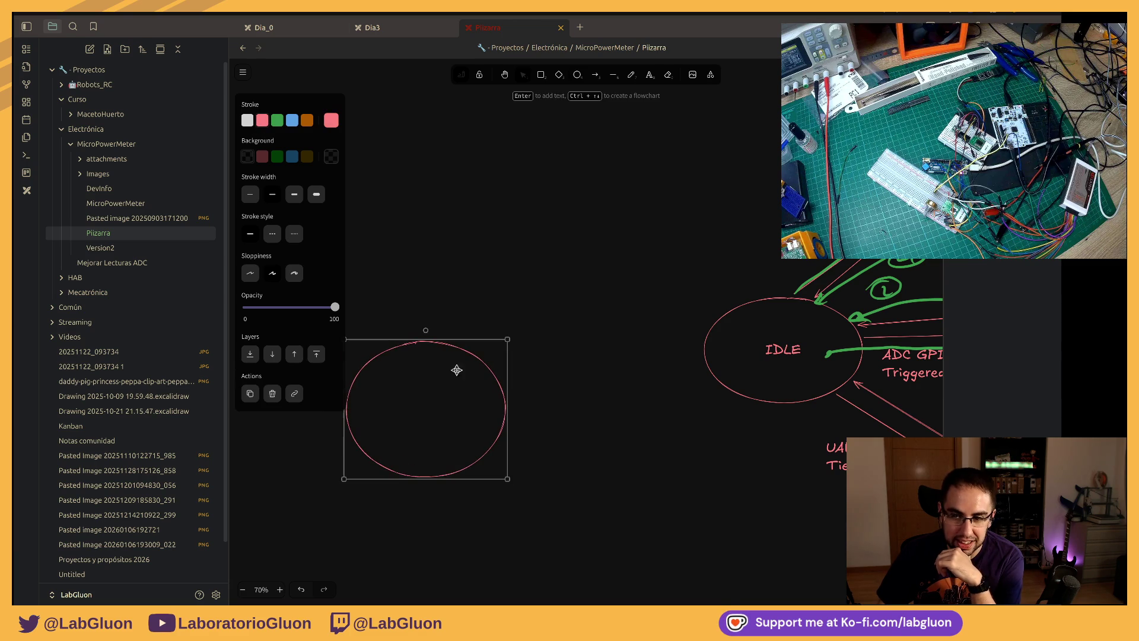
key(Return)
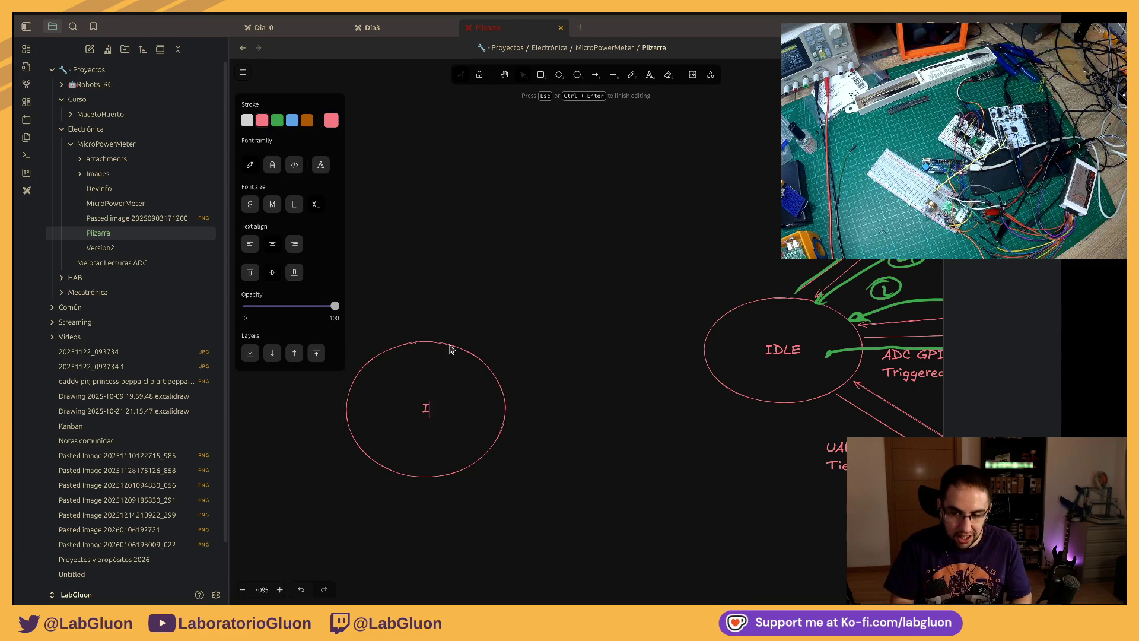
text(IDLE)
key(Escape)
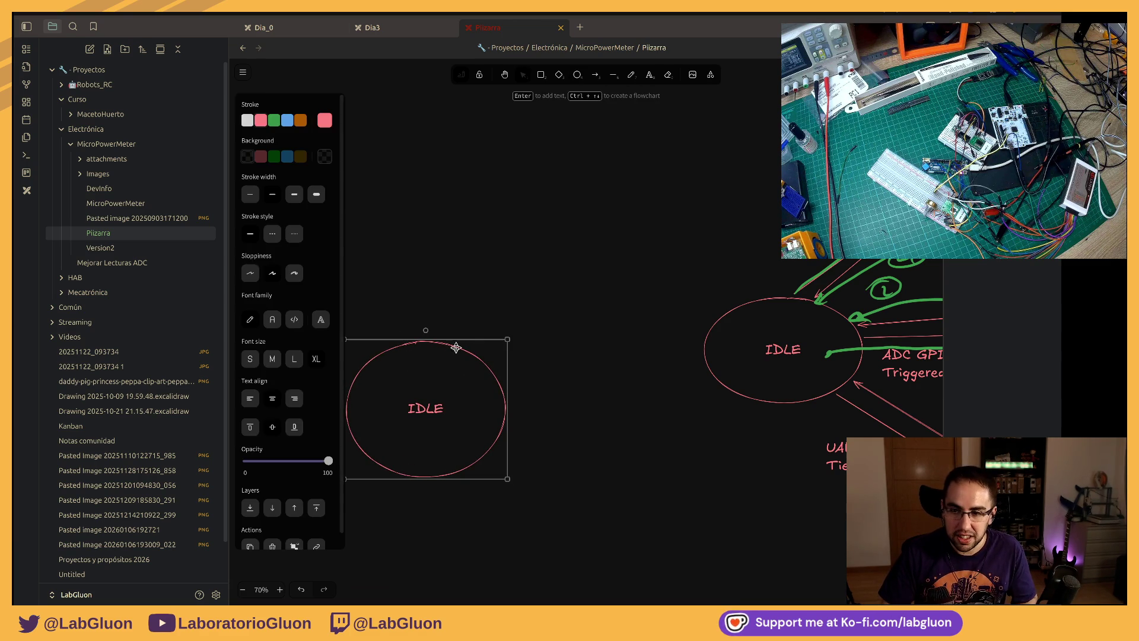
Step: Shrink the IDLE ellipse, copy it to the right and relabel the copy 'Enviando Datos'
mouse_move(501, 363)
mouse_down()
mouse_move(470, 427)
mouse_move(587, 445)
mouse_up()
key(Return)
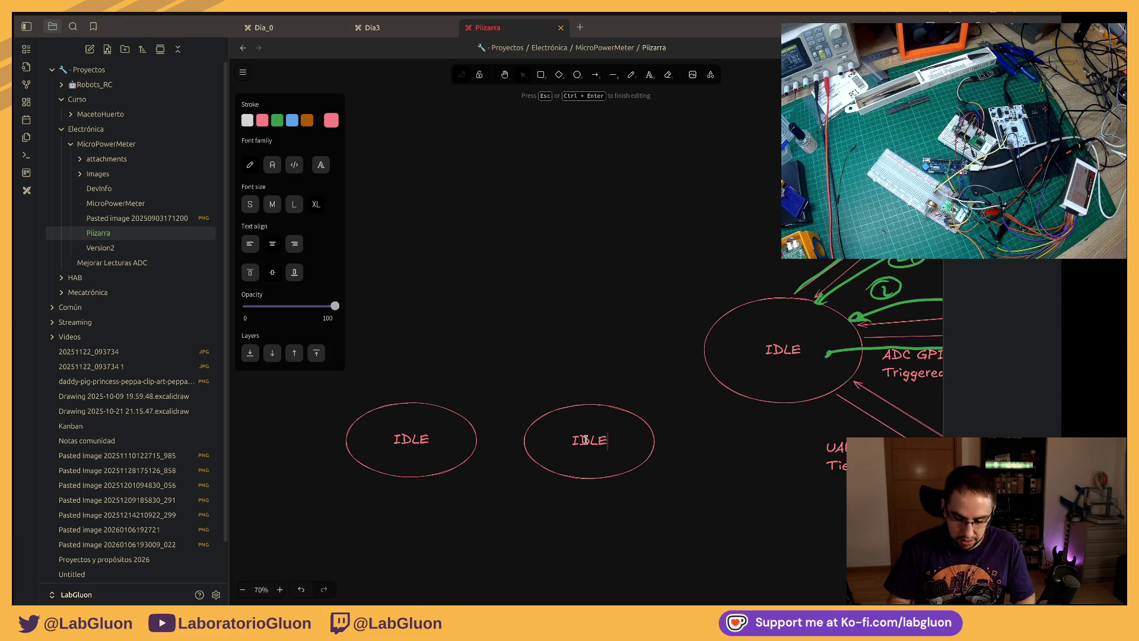
key(BackSpace)
text(iando Da)
key(BackSpace)
key(BackSpace)
key(BackSpace)
key(Return)
text(tos)
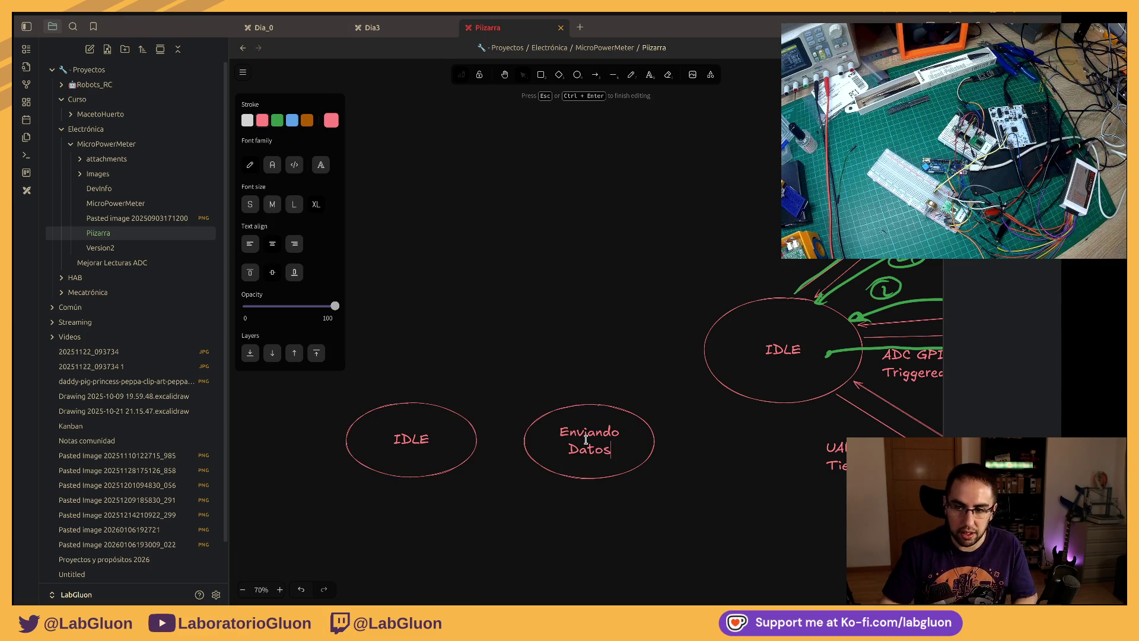
key(Escape)
click(570, 465)
key(Escape)
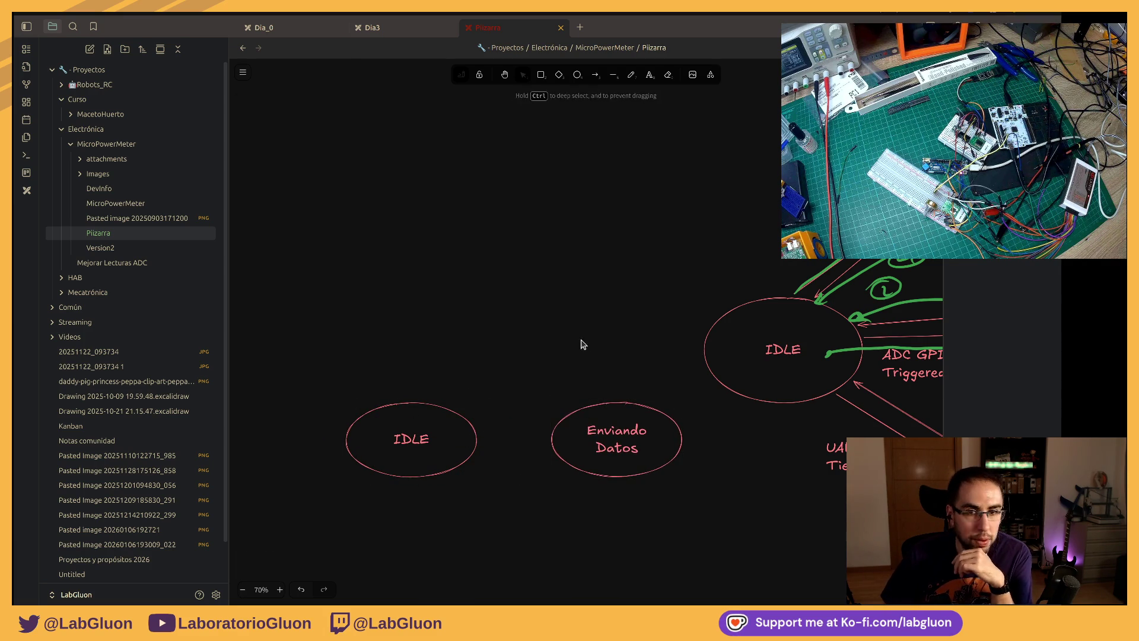
click(595, 74)
Step: Connect IDLE to Enviando Datos with an arrow labelled 'CMD: START'
drag(479, 427, 552, 424)
double_click(516, 422)
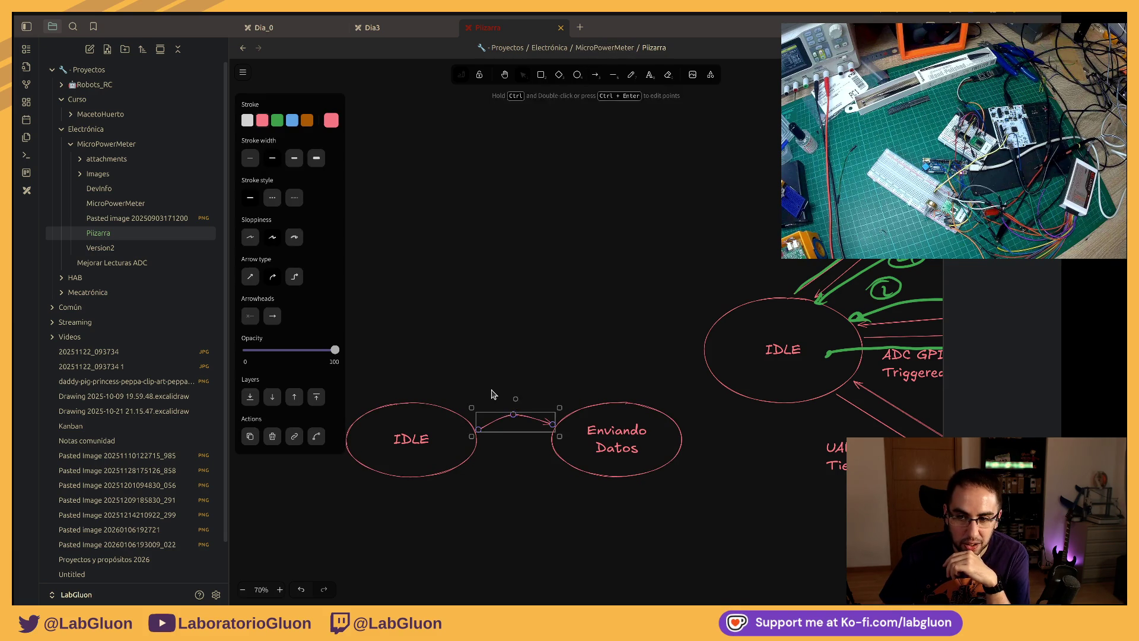
text(CMD)
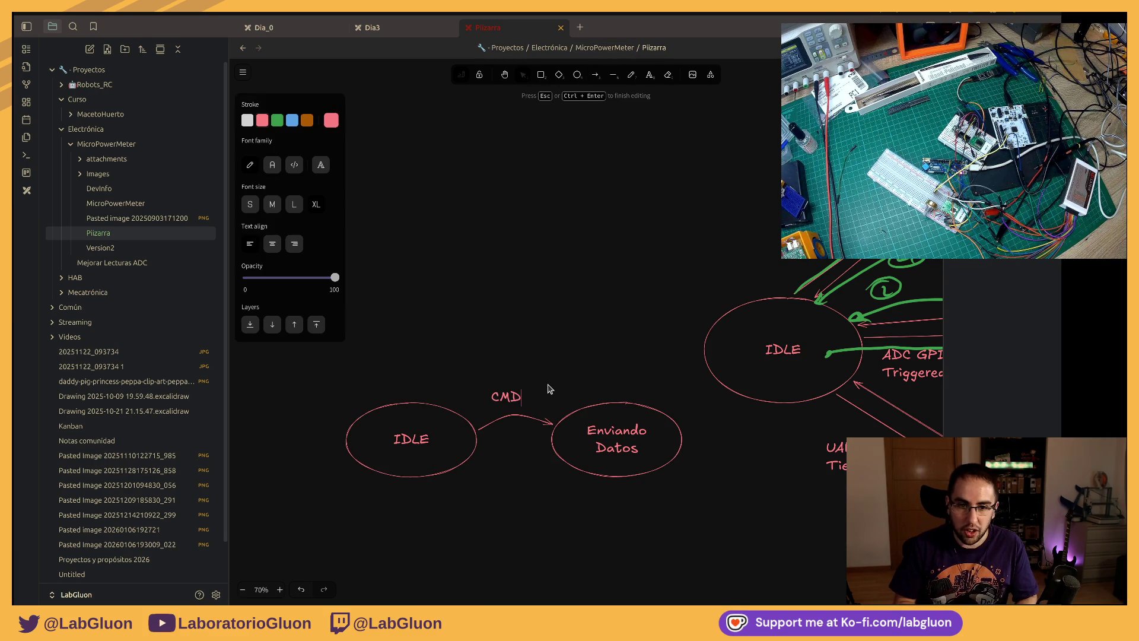
click(509, 354)
click(516, 396)
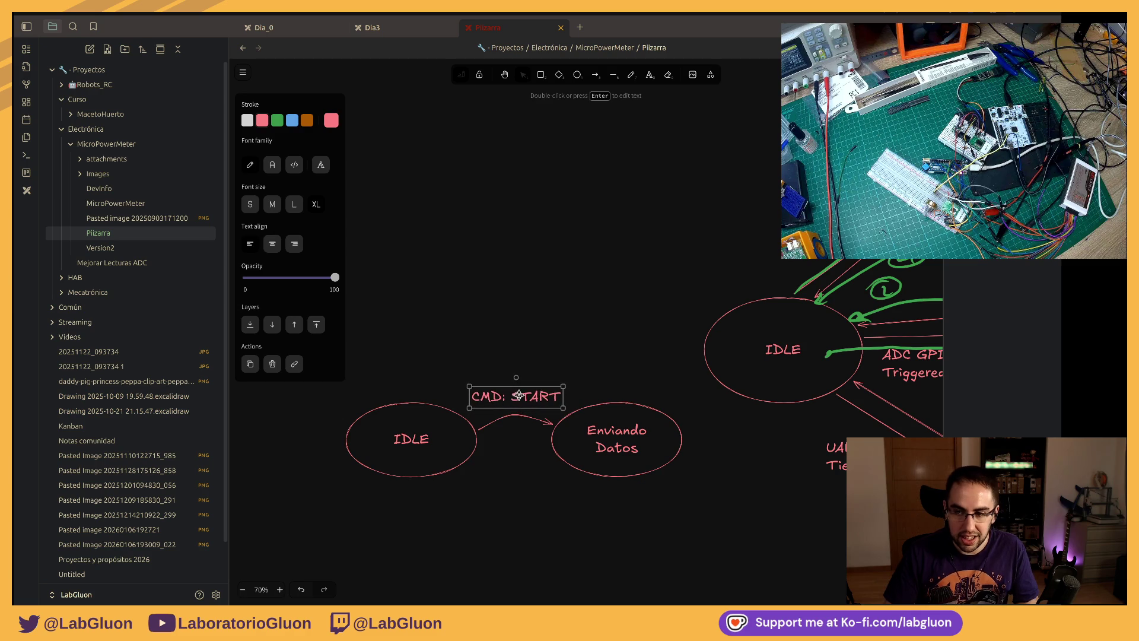
click(612, 324)
Step: Draw a curved return arrow back to IDLE and label it 'CMD:STOP' just beneath
click(600, 77)
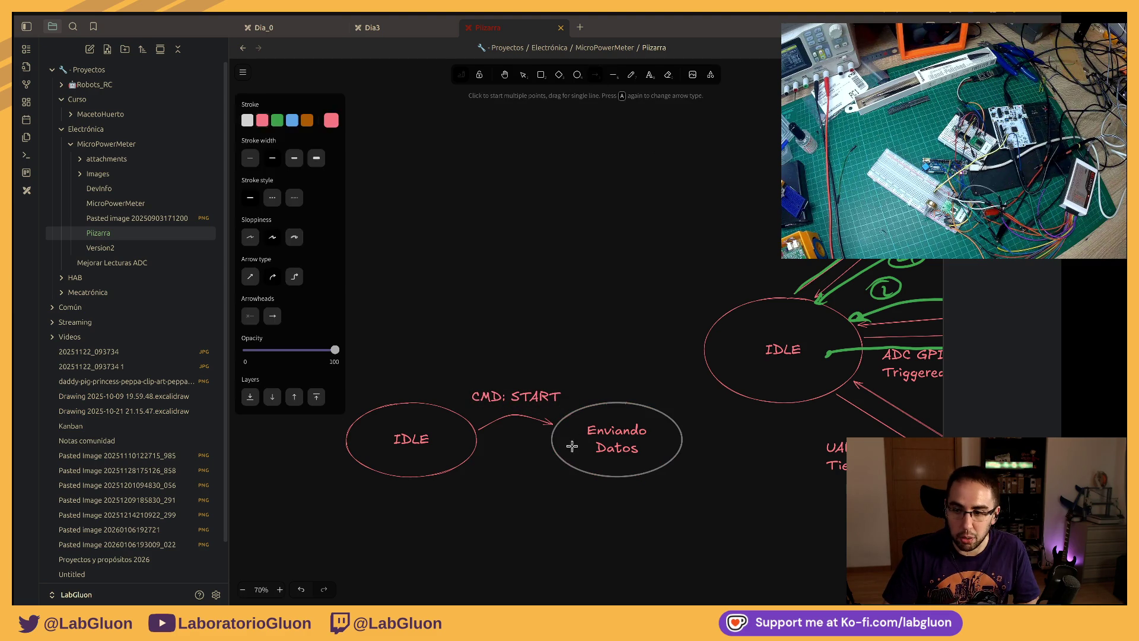
mouse_move(566, 464)
mouse_down()
mouse_move(474, 459)
mouse_move(516, 471)
mouse_up()
double_click(509, 501)
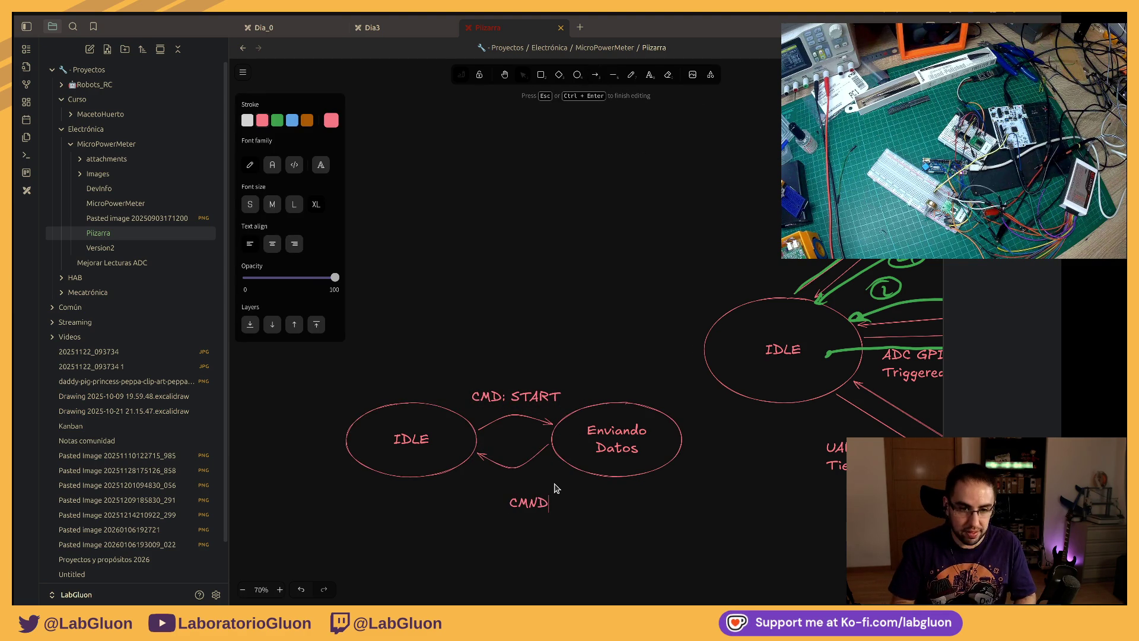
text(D:ST)
click(585, 519)
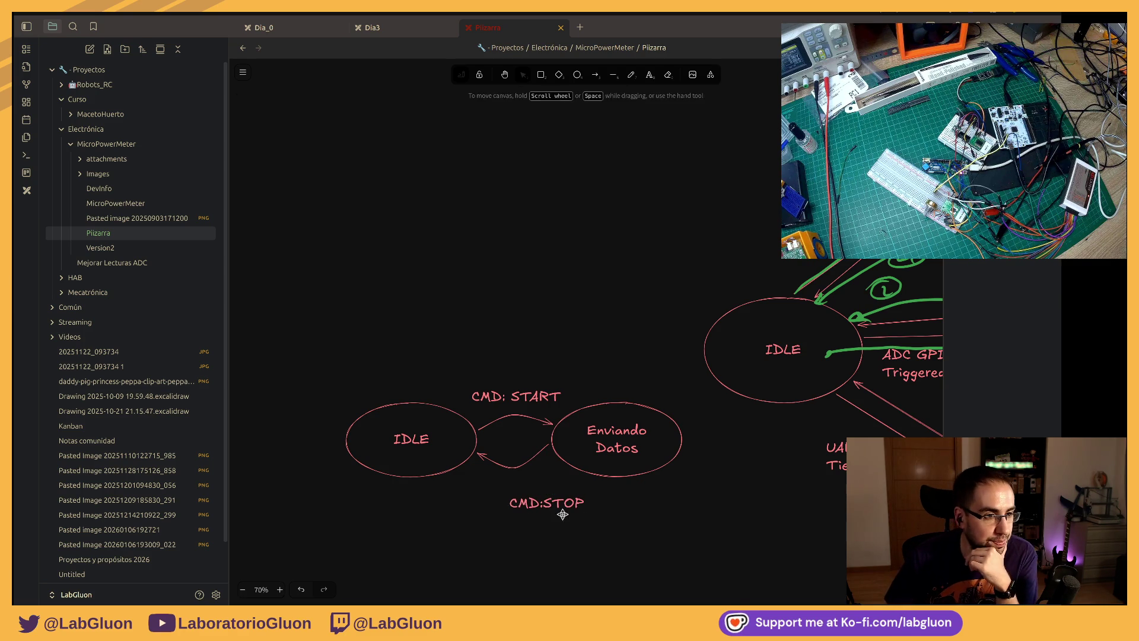
drag(556, 506, 523, 491)
click(582, 544)
scroll(579, 510, down, 2)
key(p)
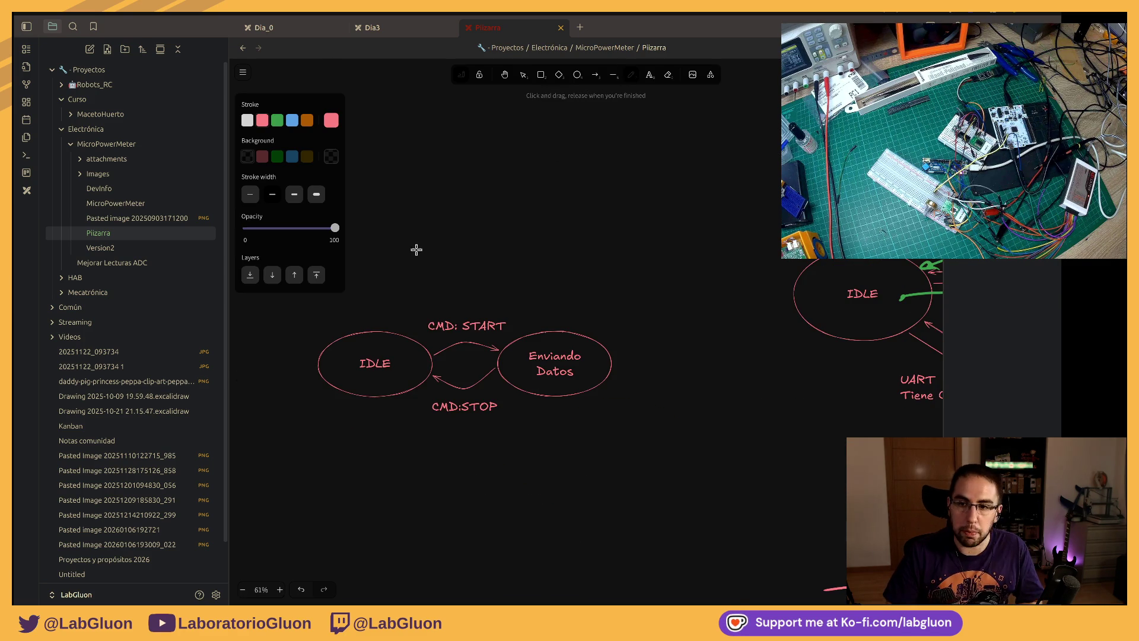
scroll(664, 277, down, 1)
scroll(666, 276, down, 1)
scroll(667, 276, down, 1)
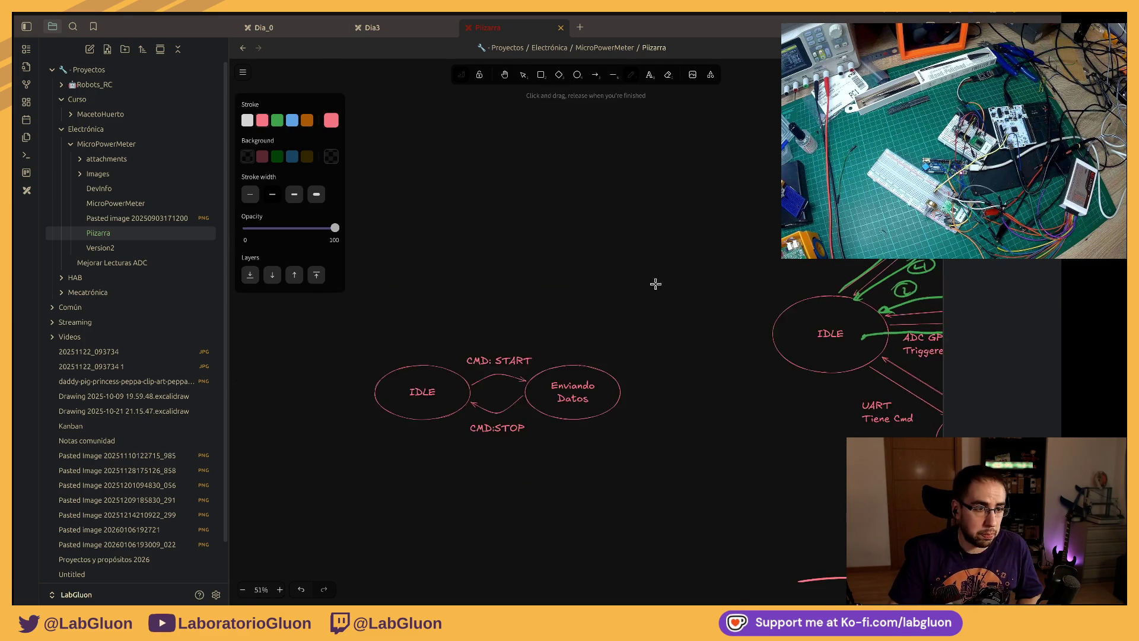
scroll(657, 281, down, 1)
scroll(484, 344, up, 2)
scroll(483, 343, up, 1)
scroll(623, 351, up, 2)
scroll(631, 352, up, 2)
Step: Pan to centre the main IDLE state diagram with its green numbered sequence in view
drag(630, 351, 539, 247)
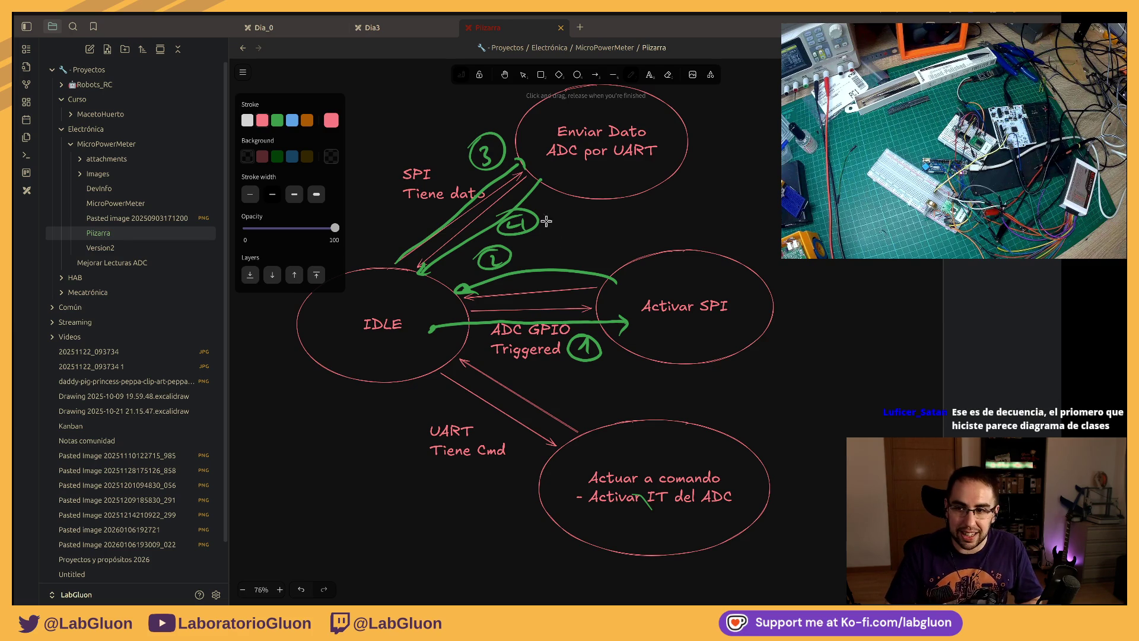
drag(585, 244, 616, 283)
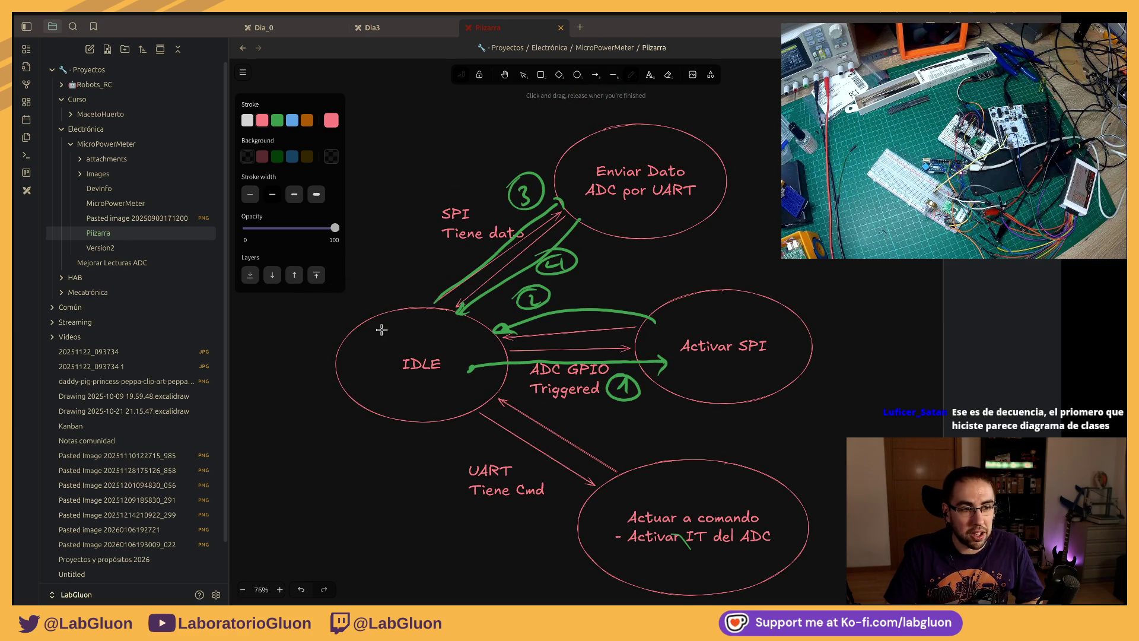